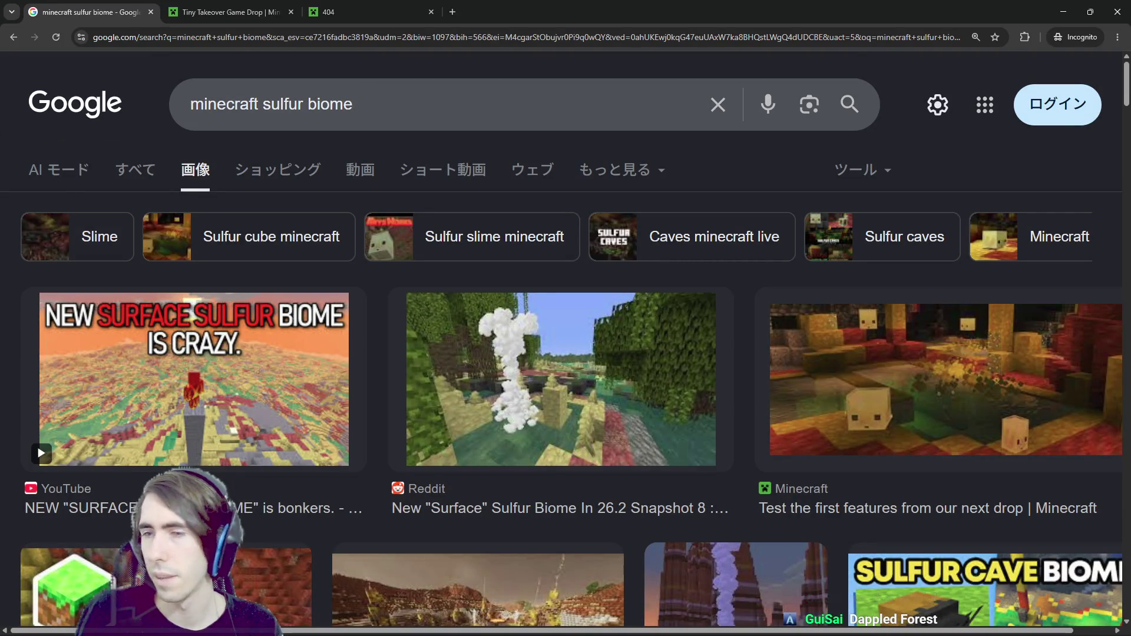
Change the search to 'minecraft dappled forest', fixing the 'forrest' typo
{"action": "left_click", "coordinate": [538, 104]}
{"action": "key", "text": "ctrl+BackSpace"}
{"action": "key", "text": "ctrl+BackSpace"}
{"action": "type", "text": "dappled forrest"}
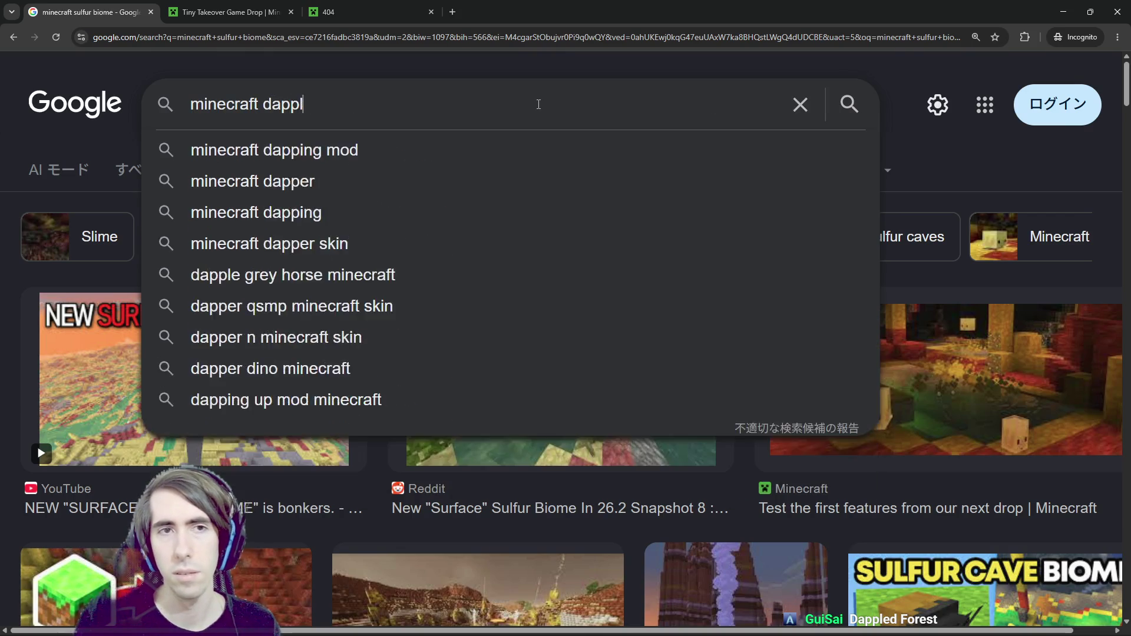
{"action": "key", "text": "BackSpace"}
{"action": "key", "text": "BackSpace"}
{"action": "key", "text": "BackSpace"}
{"action": "type", "text": "est"}
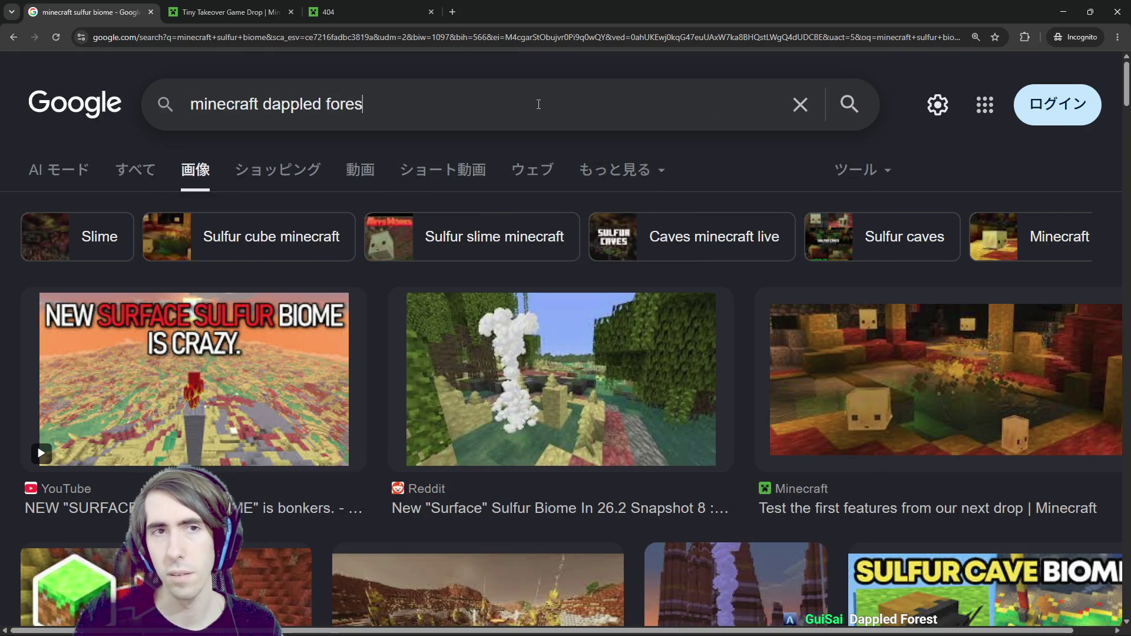
{"action": "key", "text": "Return"}
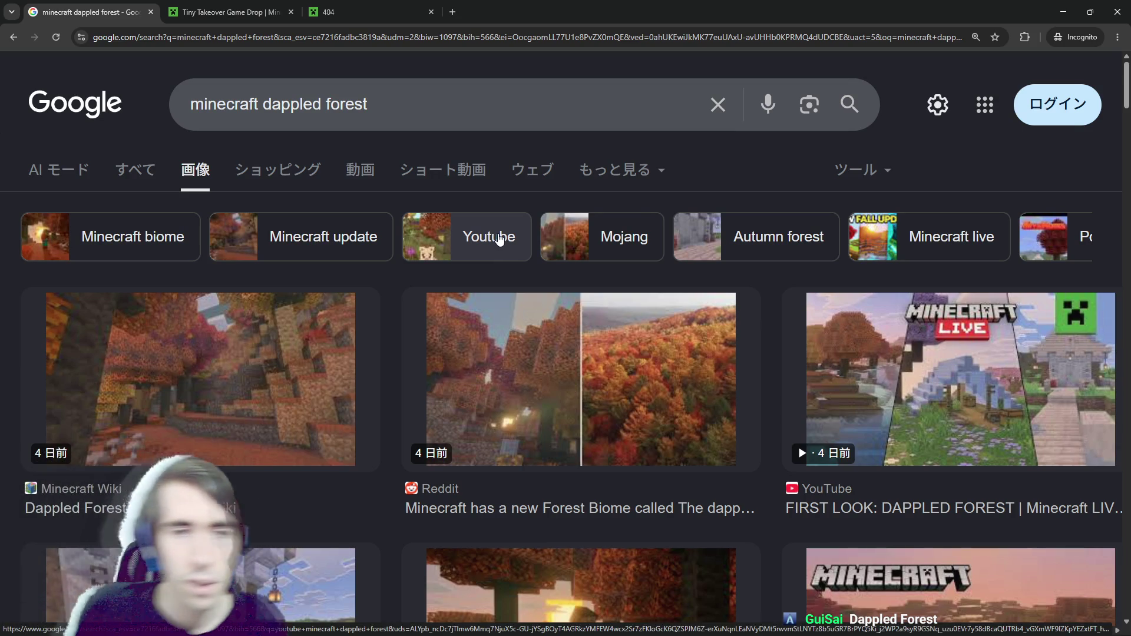
Preview the Dappled Forest Reveal video result, then close it and keep browsing
{"action": "scroll", "coordinate": [324, 421], "scroll_direction": "down", "scroll_amount": 7}
{"action": "scroll", "coordinate": [350, 287], "scroll_direction": "down", "scroll_amount": 3}
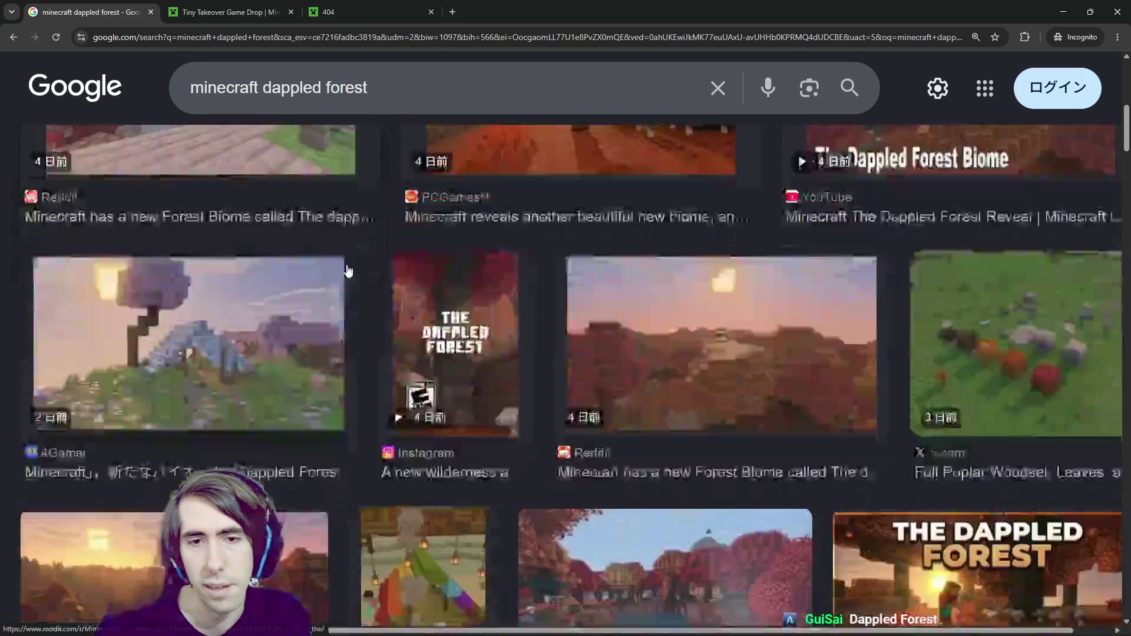
{"action": "left_click", "coordinate": [669, 286]}
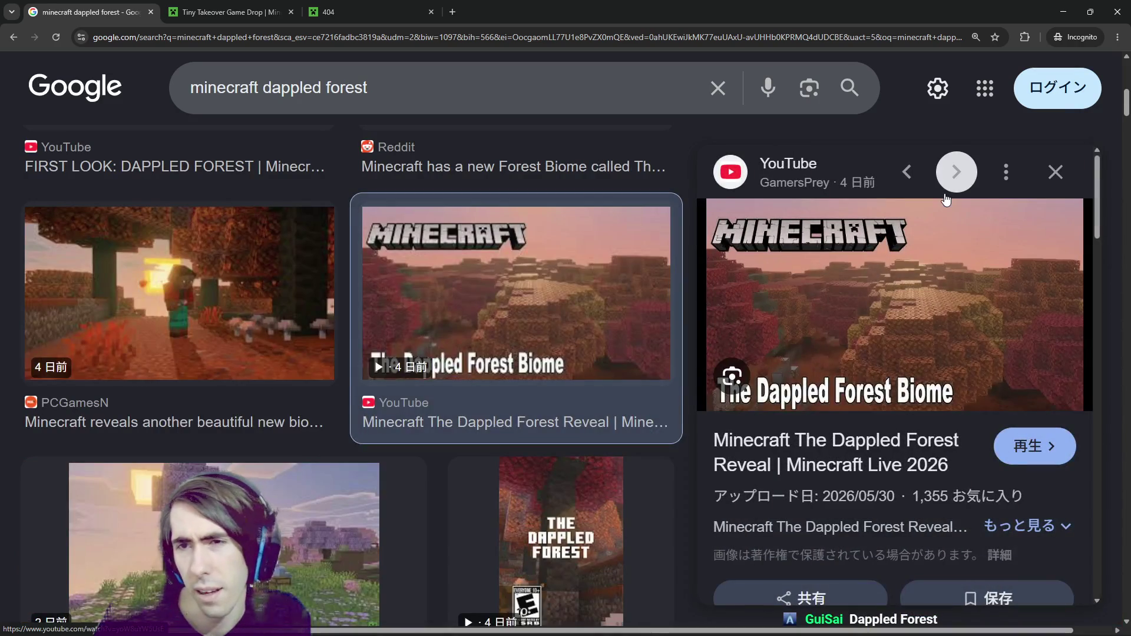
{"action": "left_click", "coordinate": [1046, 173]}
{"action": "scroll", "coordinate": [720, 473], "scroll_direction": "down", "scroll_amount": 5}
{"action": "scroll", "coordinate": [720, 472], "scroll_direction": "down", "scroll_amount": 3}
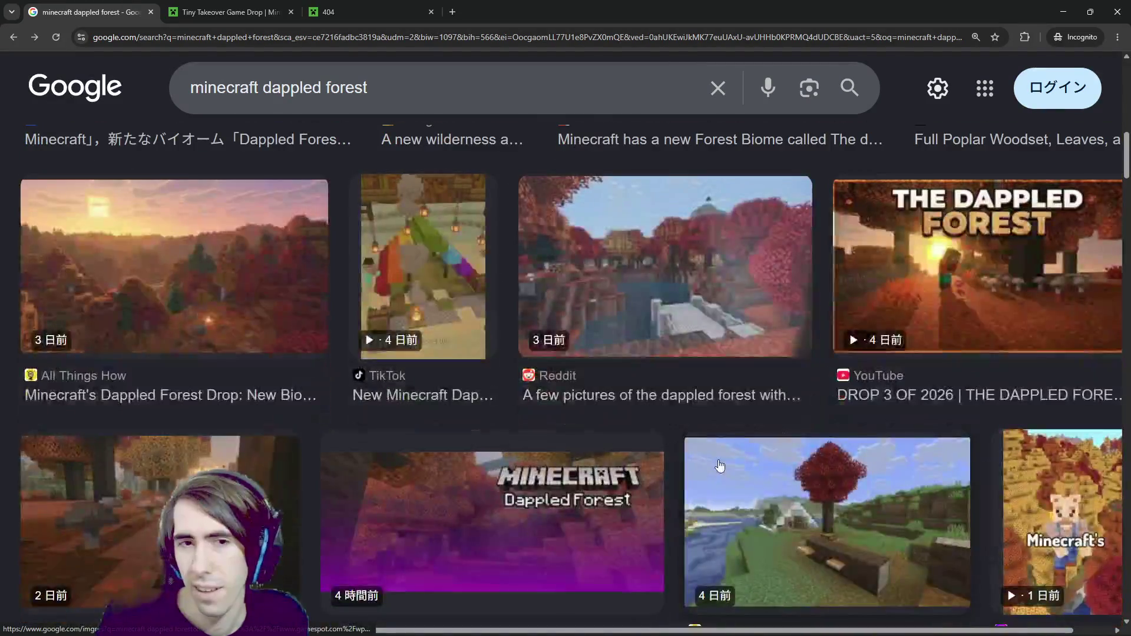
{"action": "scroll", "coordinate": [725, 458], "scroll_direction": "up", "scroll_amount": 2}
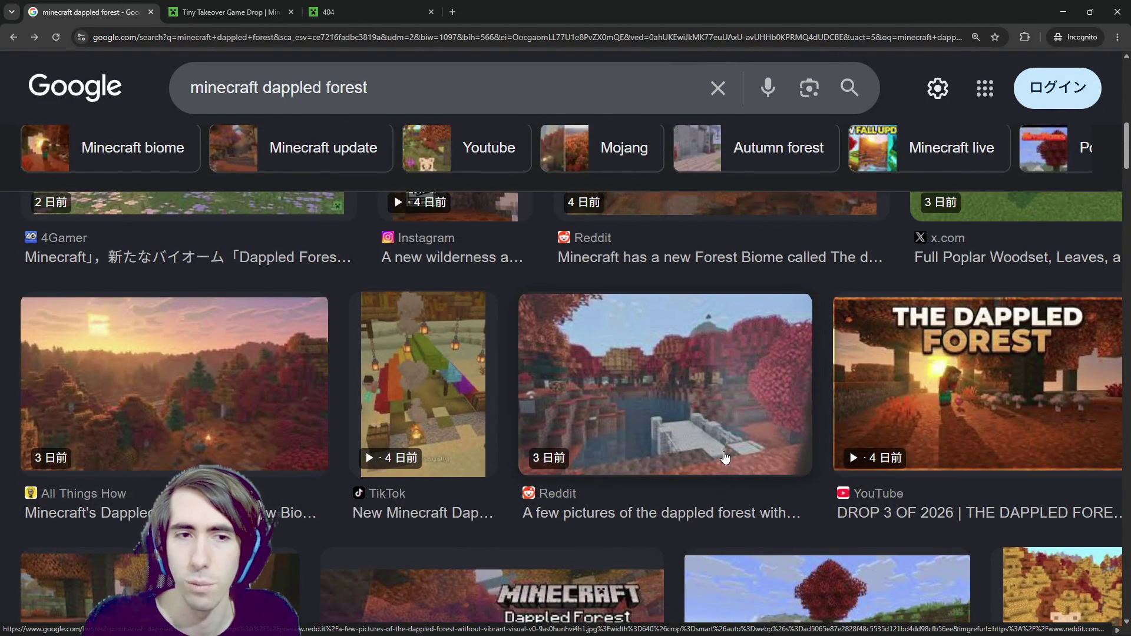
Preview the All Things How image, then open the NEW FALL UPDATE video preview
{"action": "left_click", "coordinate": [206, 383]}
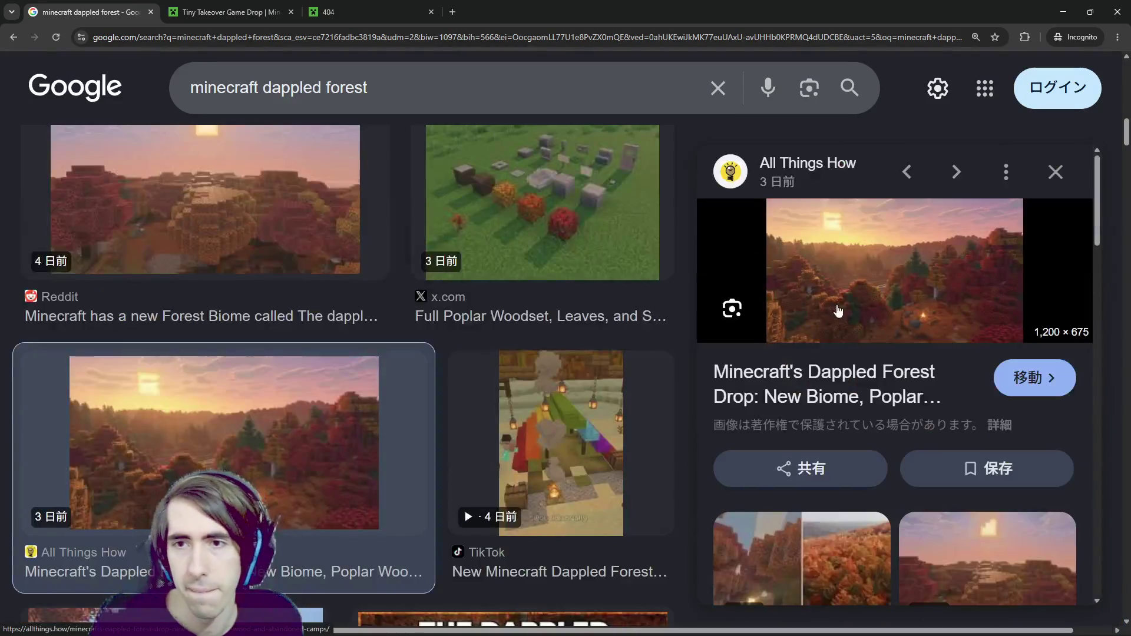
{"action": "scroll", "coordinate": [837, 307], "scroll_direction": "down", "scroll_amount": 6}
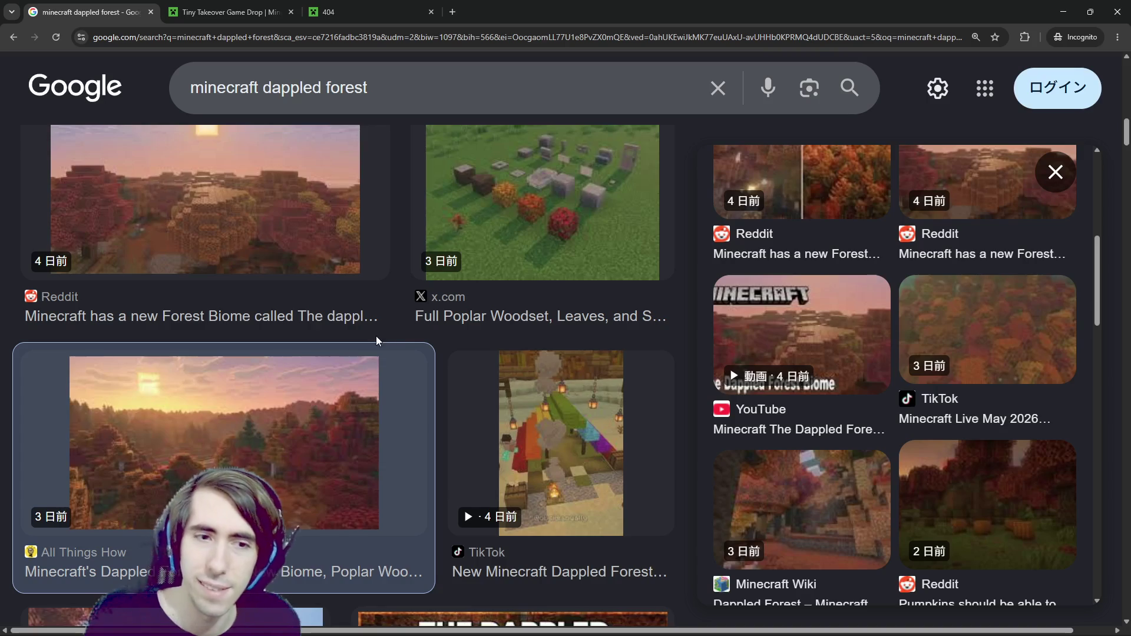
{"action": "scroll", "coordinate": [379, 337], "scroll_direction": "down", "scroll_amount": 4}
{"action": "scroll", "coordinate": [344, 371], "scroll_direction": "down", "scroll_amount": 6}
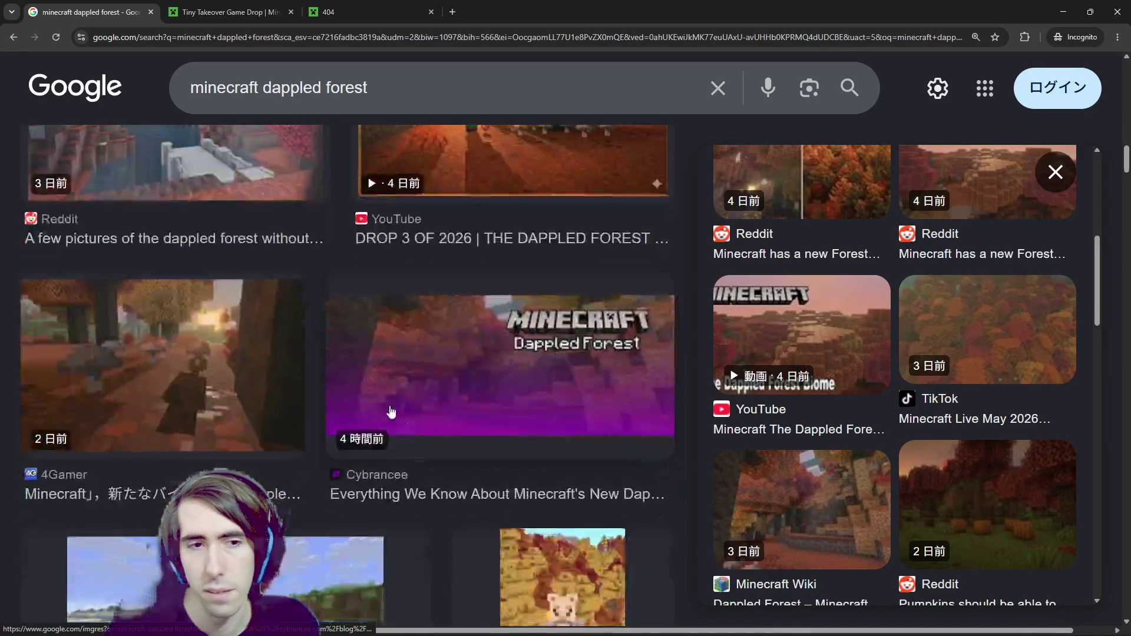
{"action": "scroll", "coordinate": [185, 376], "scroll_direction": "down", "scroll_amount": 10}
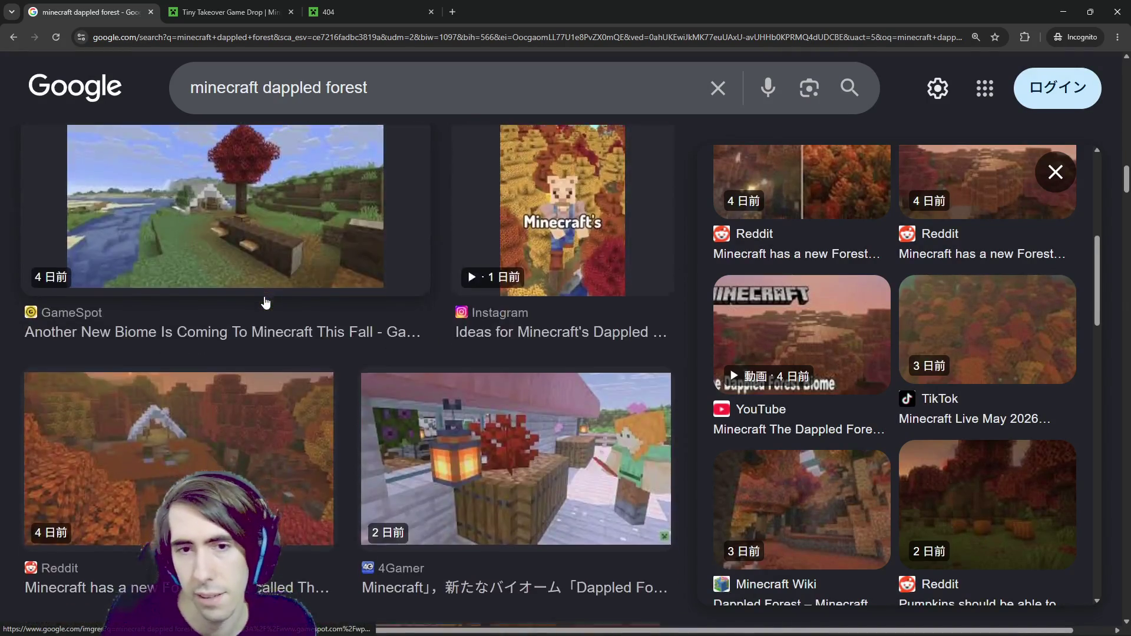
{"action": "scroll", "coordinate": [231, 319], "scroll_direction": "down", "scroll_amount": 4}
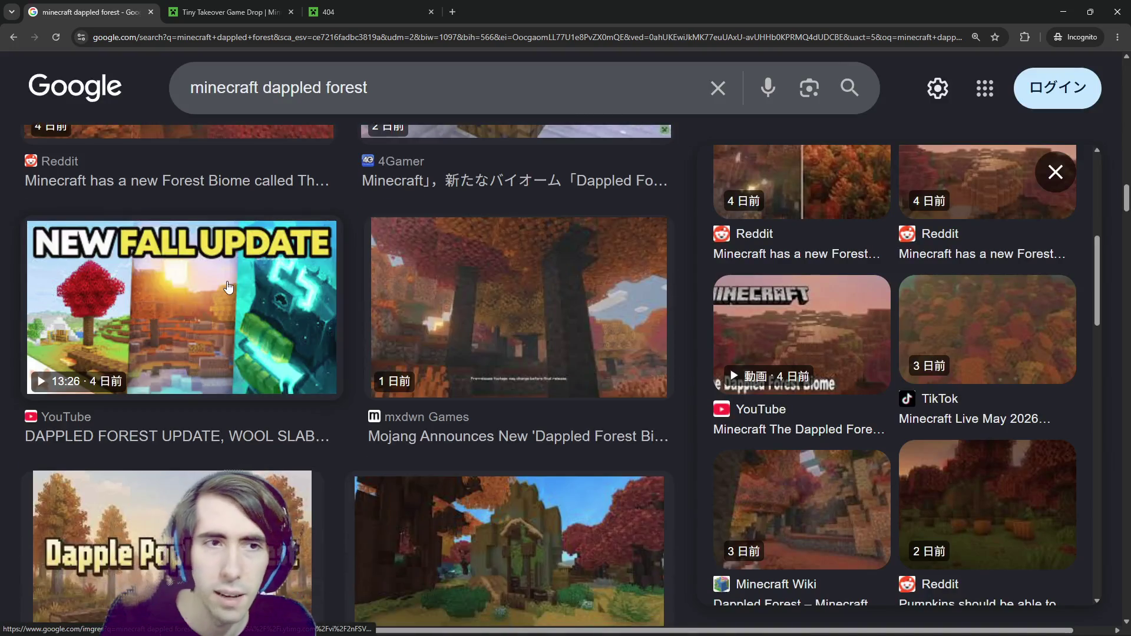
{"action": "left_click", "coordinate": [229, 287]}
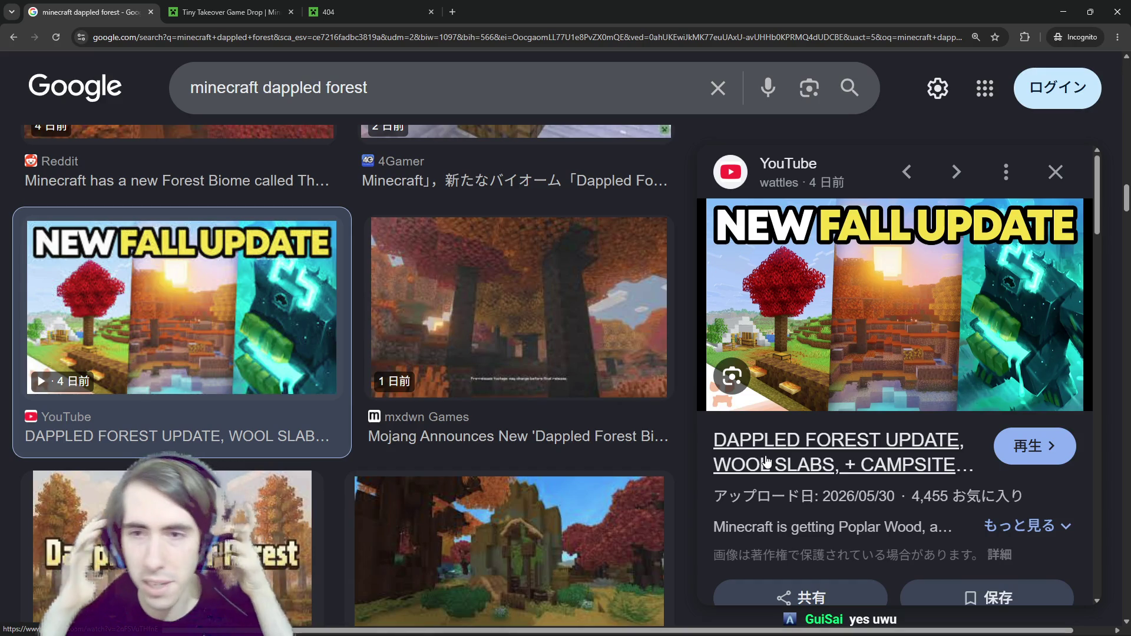
Minimize Chrome and focus the VoxelGame debug window behind it
{"action": "left_click", "coordinate": [1061, 7]}
{"action": "left_click", "coordinate": [596, 307]}
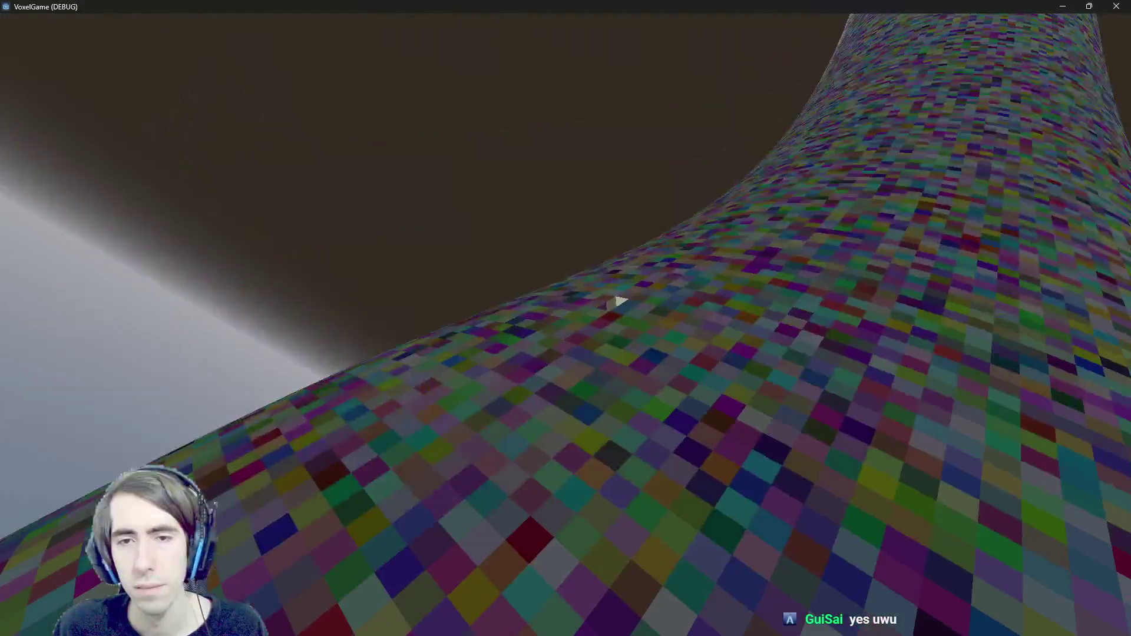
Walk across the tiled voxel tube, look up at the sky, then switch back to Godot
{"action": "key", "text": "w"}
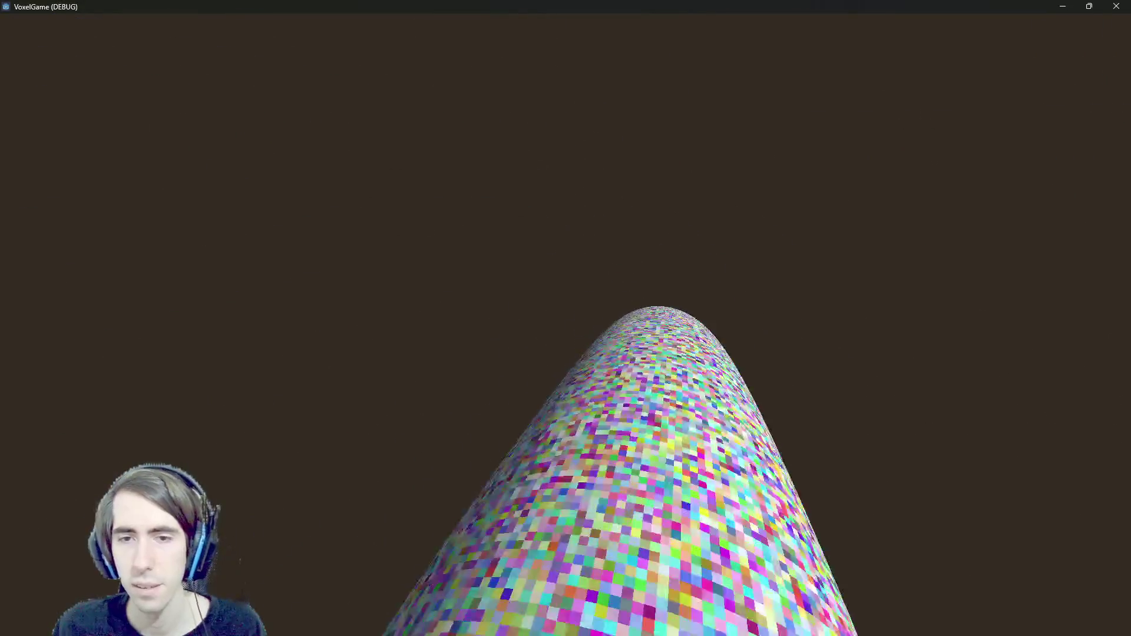
{"action": "key", "text": "w"}
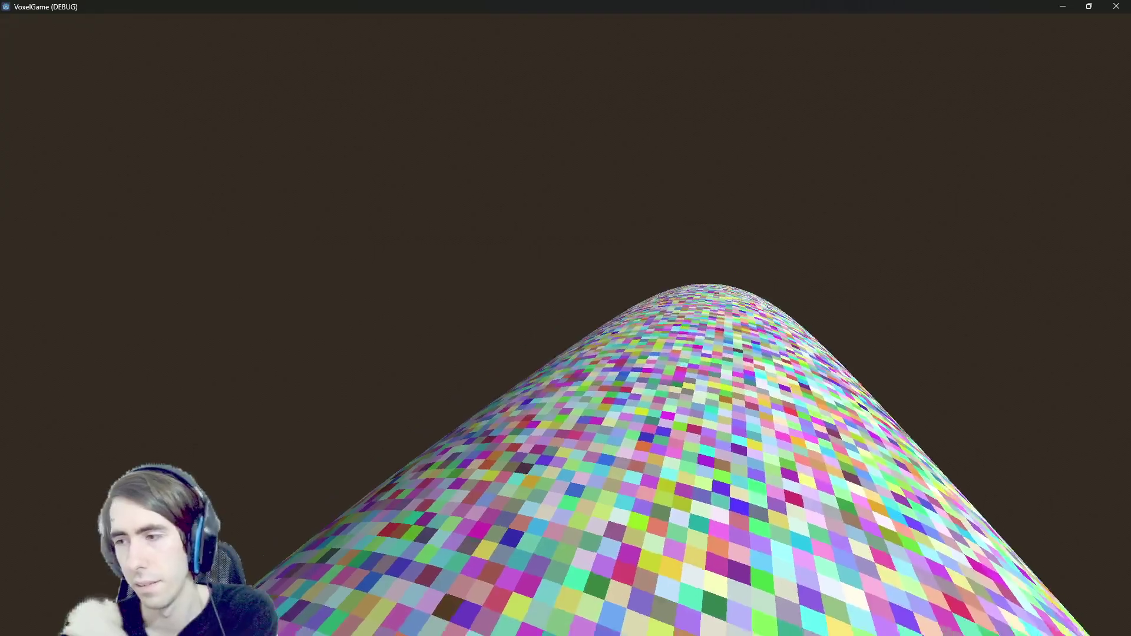
{"action": "key", "text": "w"}
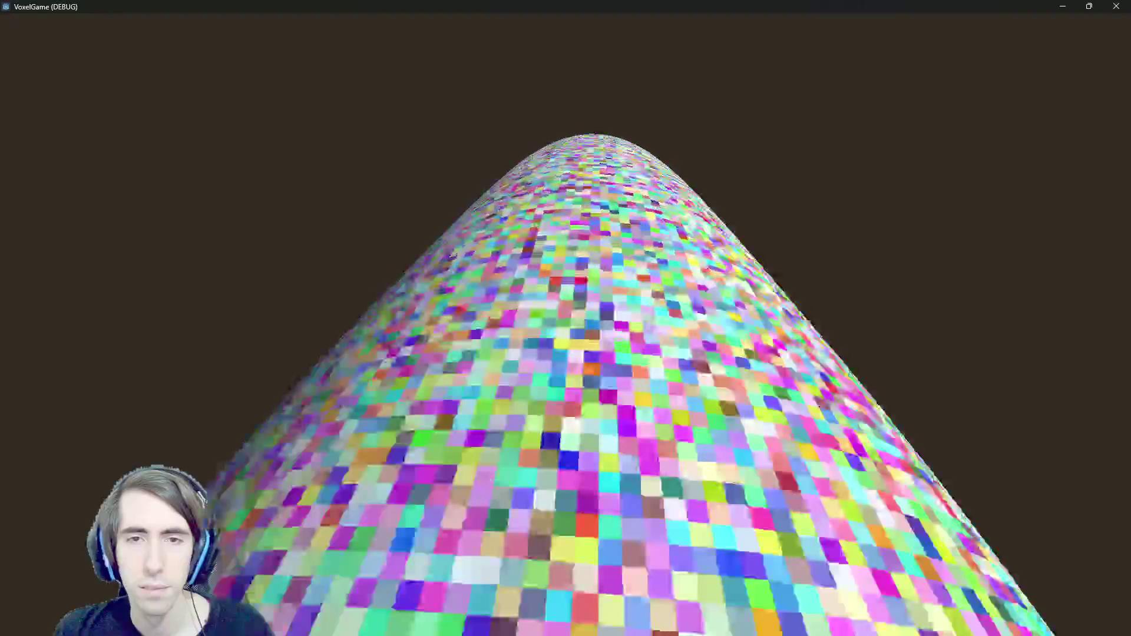
{"action": "key", "text": "w"}
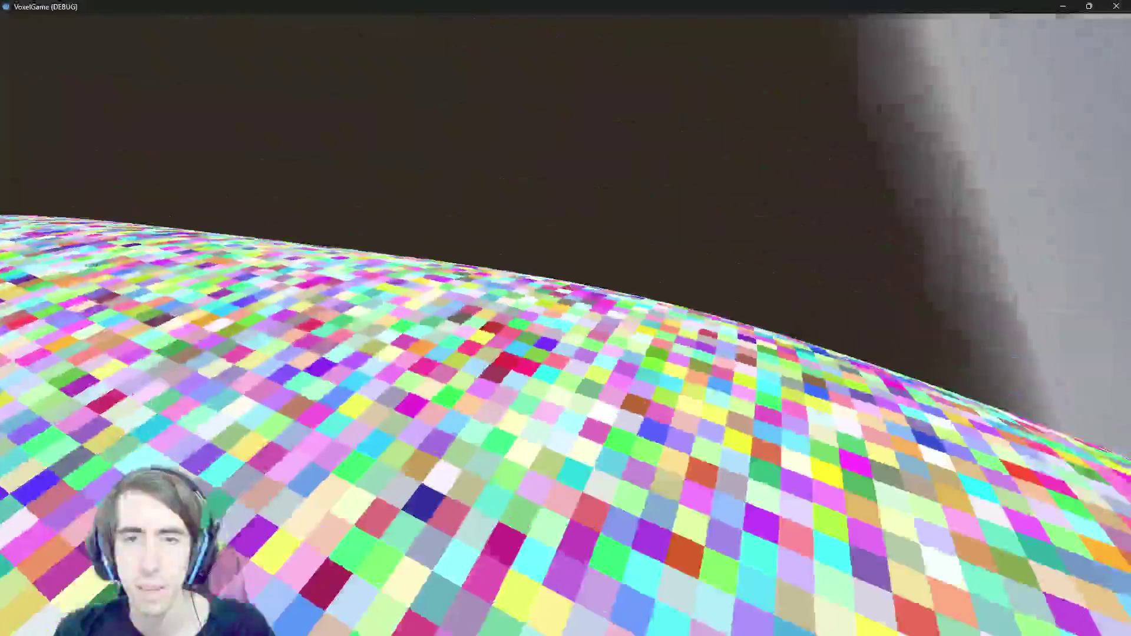
{"action": "key", "text": "w"}
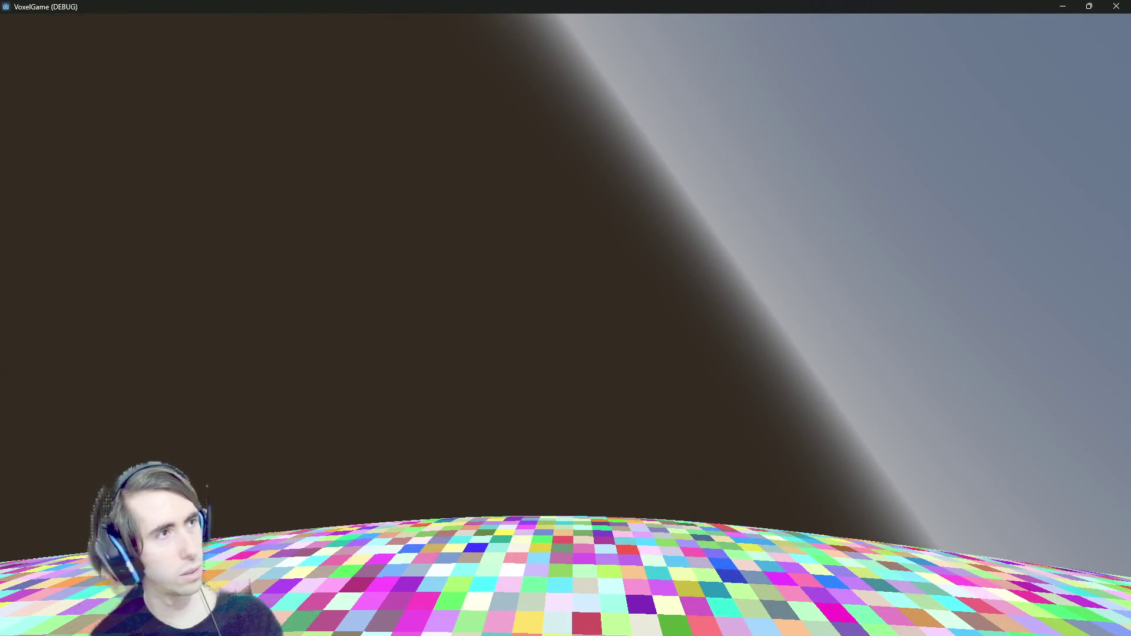
{"action": "key", "text": "alt+Tab"}
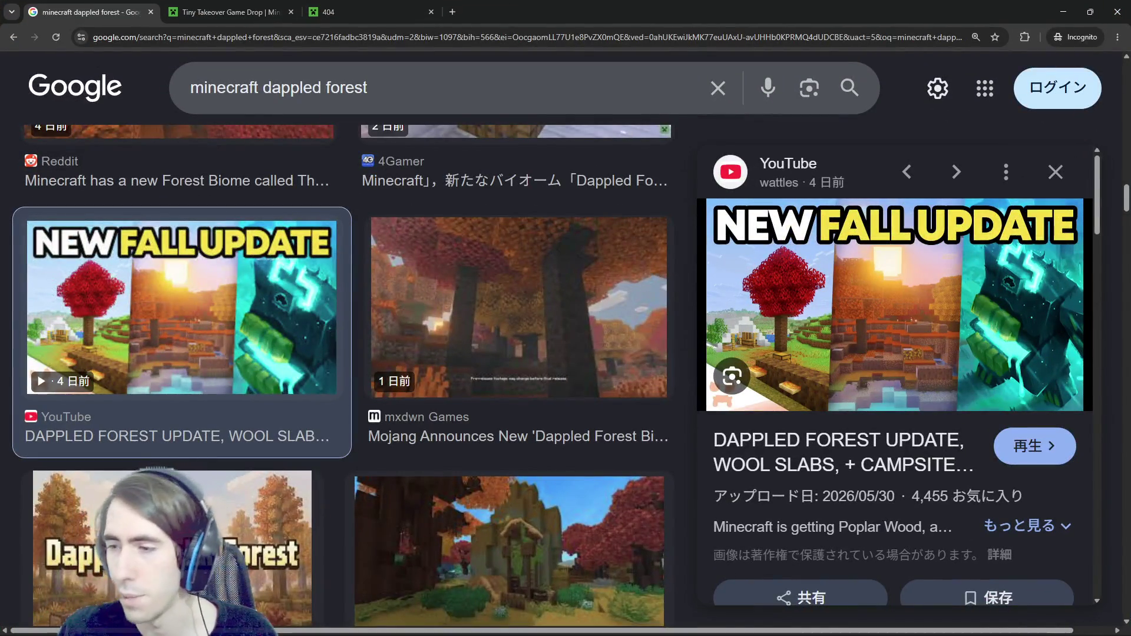
{"action": "key", "text": "alt+Tab"}
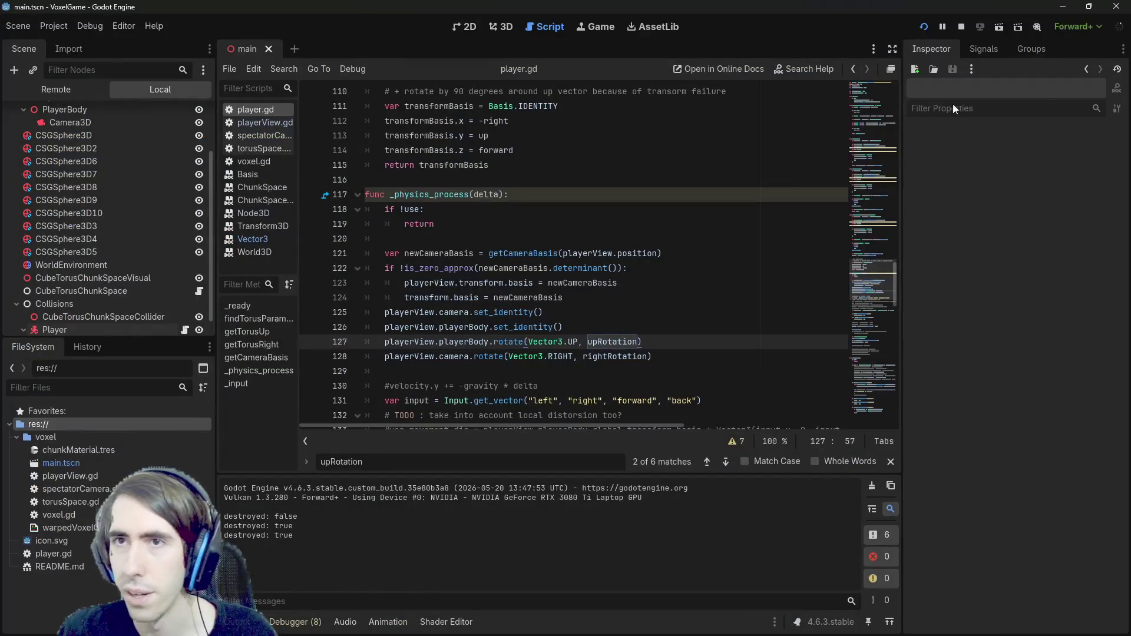
Restart the project and inspect the Player node in the Remote scene tree
{"action": "left_click", "coordinate": [924, 26]}
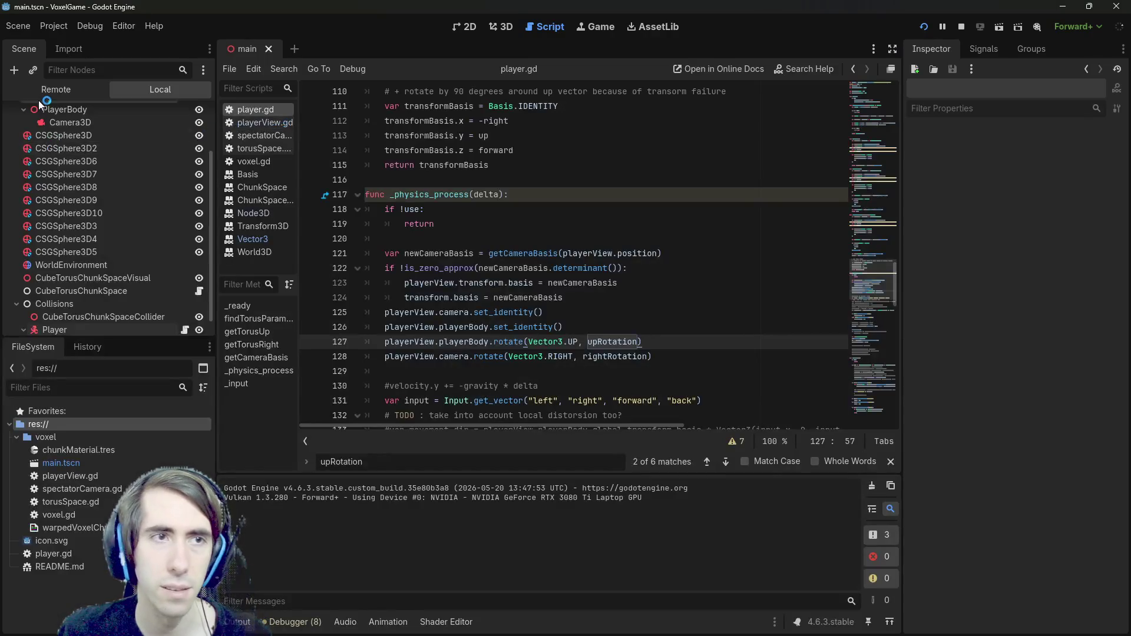
{"action": "left_click", "coordinate": [44, 91]}
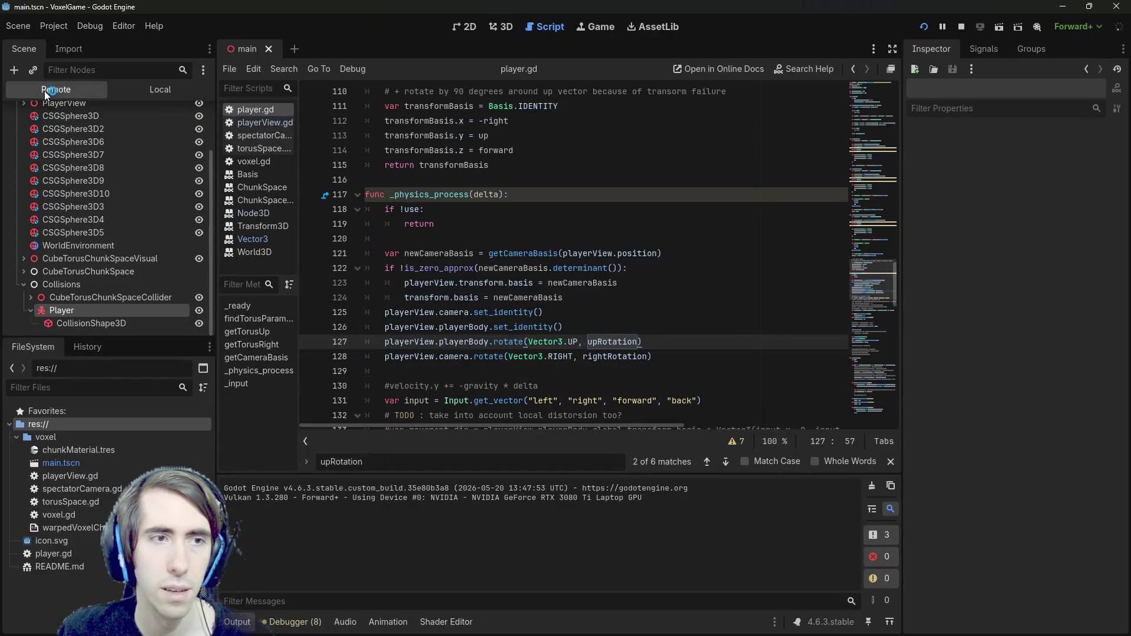
{"action": "left_click", "coordinate": [85, 308]}
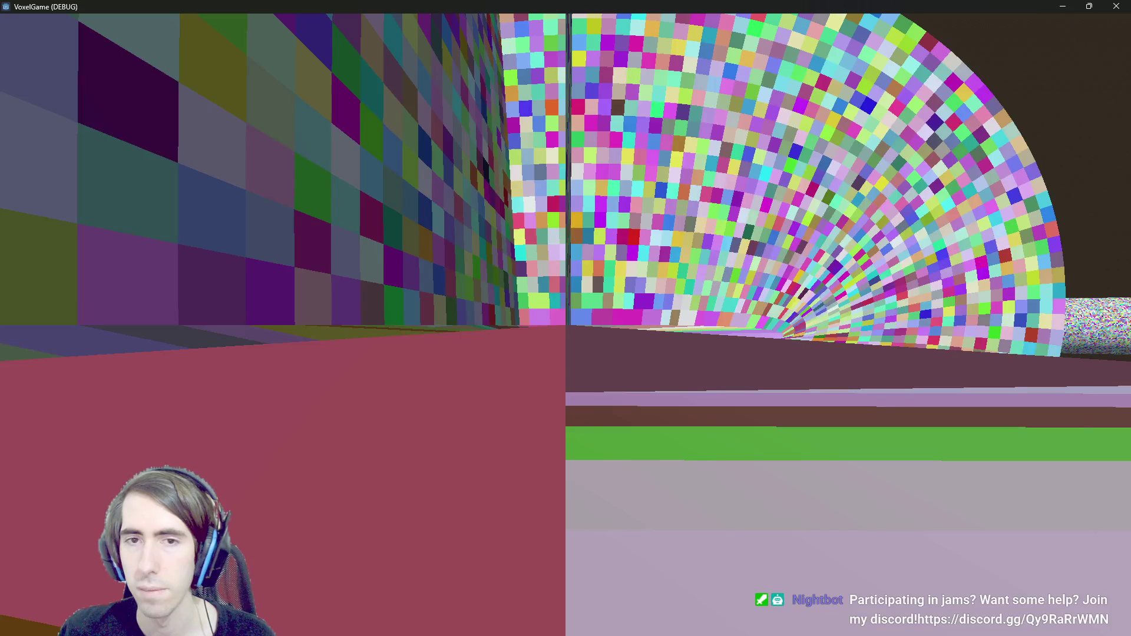
{"action": "key", "text": "alt+Tab"}
{"action": "left_click", "coordinate": [102, 284]}
{"action": "left_click", "coordinate": [101, 310]}
{"action": "scroll", "coordinate": [980, 399], "scroll_direction": "down", "scroll_amount": 10}
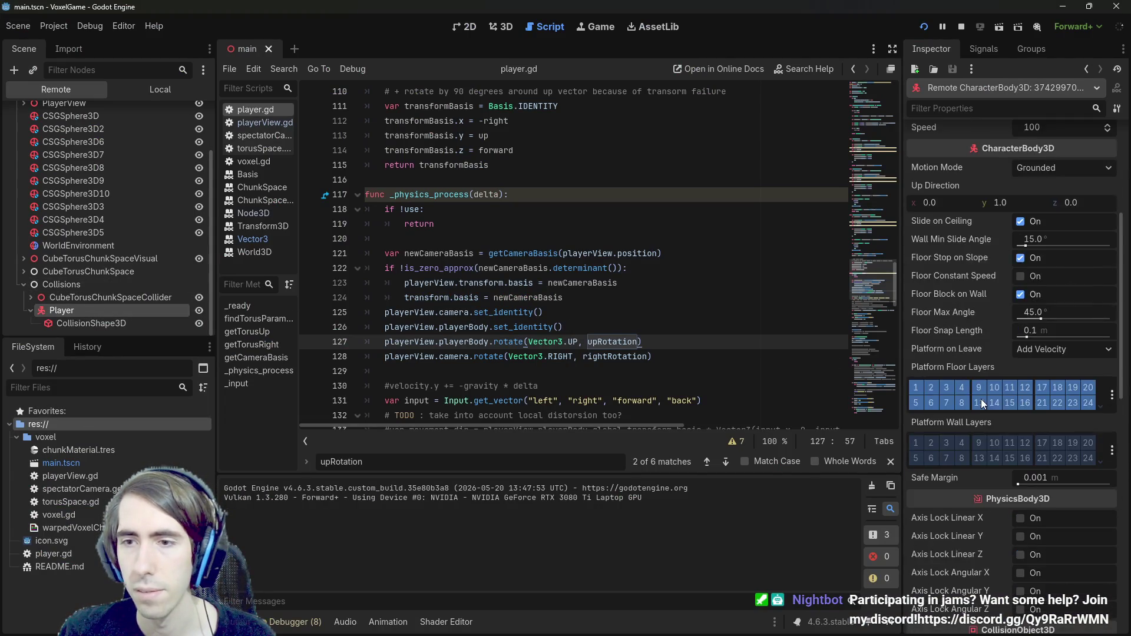
{"action": "scroll", "coordinate": [980, 398], "scroll_direction": "down", "scroll_amount": 5}
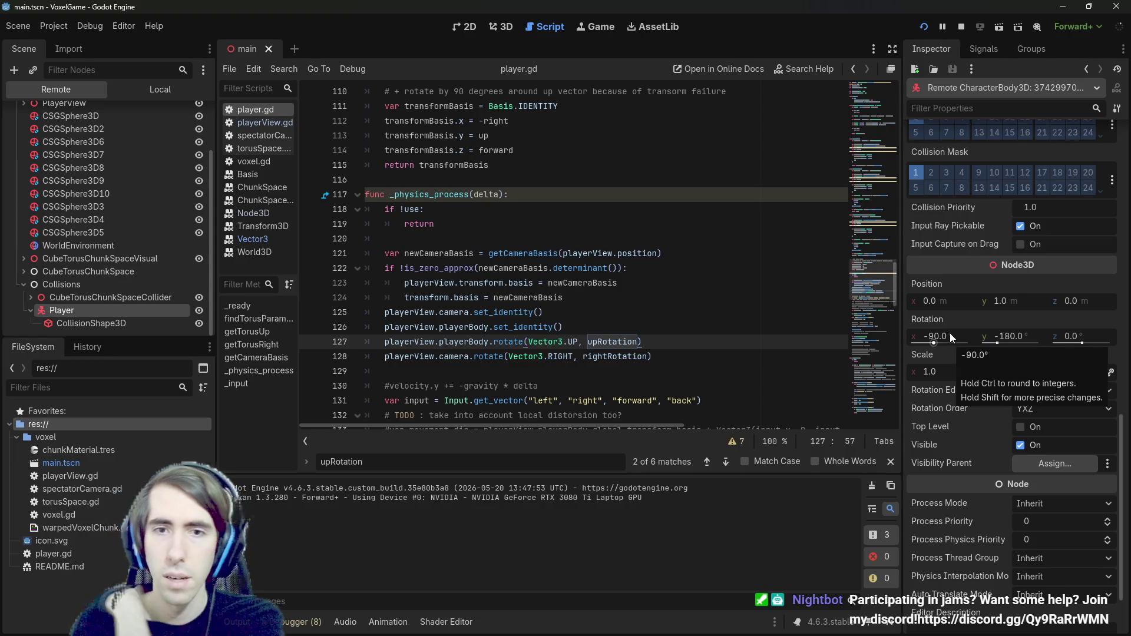
Comment out line 124's transform.basis = newCameraBasis with Ctrl+K and stop the game
{"action": "left_click", "coordinate": [519, 283]}
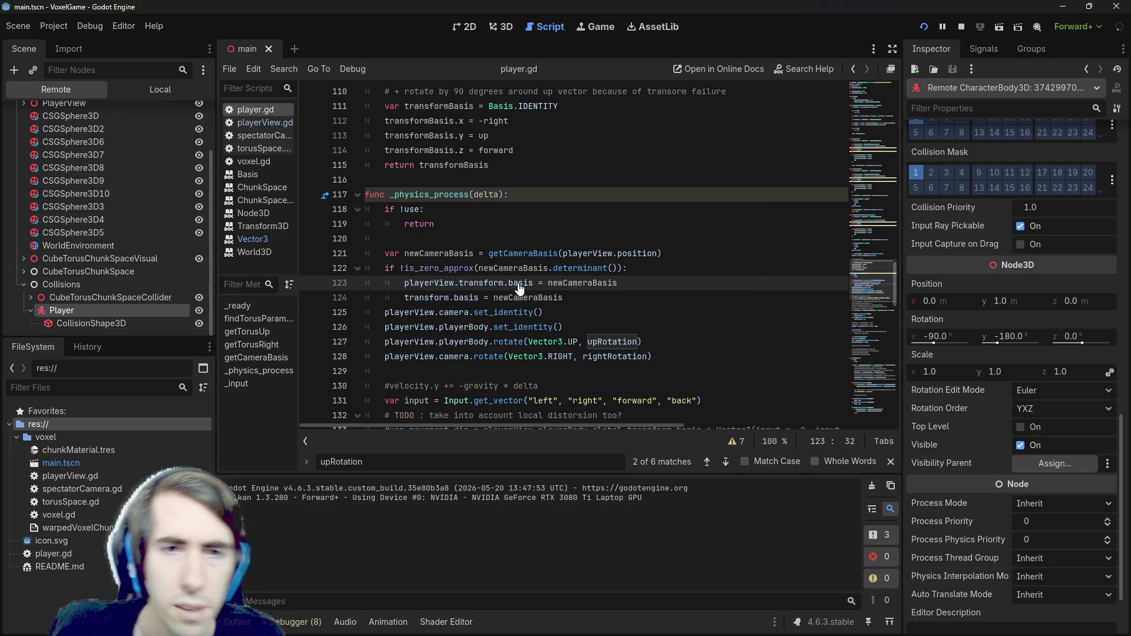
{"action": "left_click", "coordinate": [540, 283]}
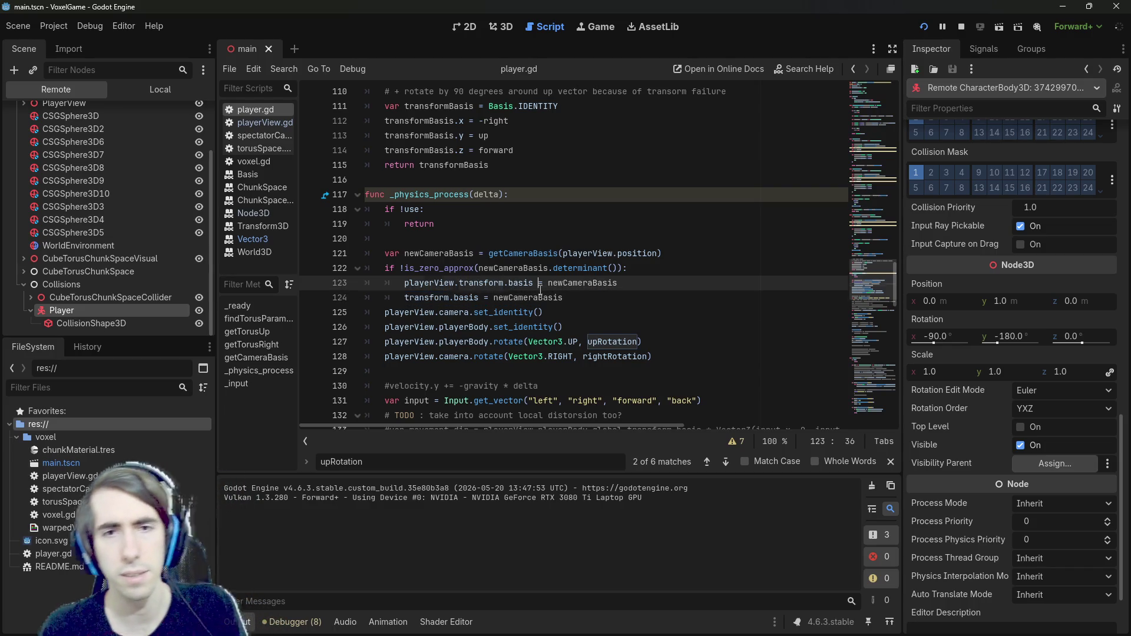
{"action": "double_click", "coordinate": [545, 294]}
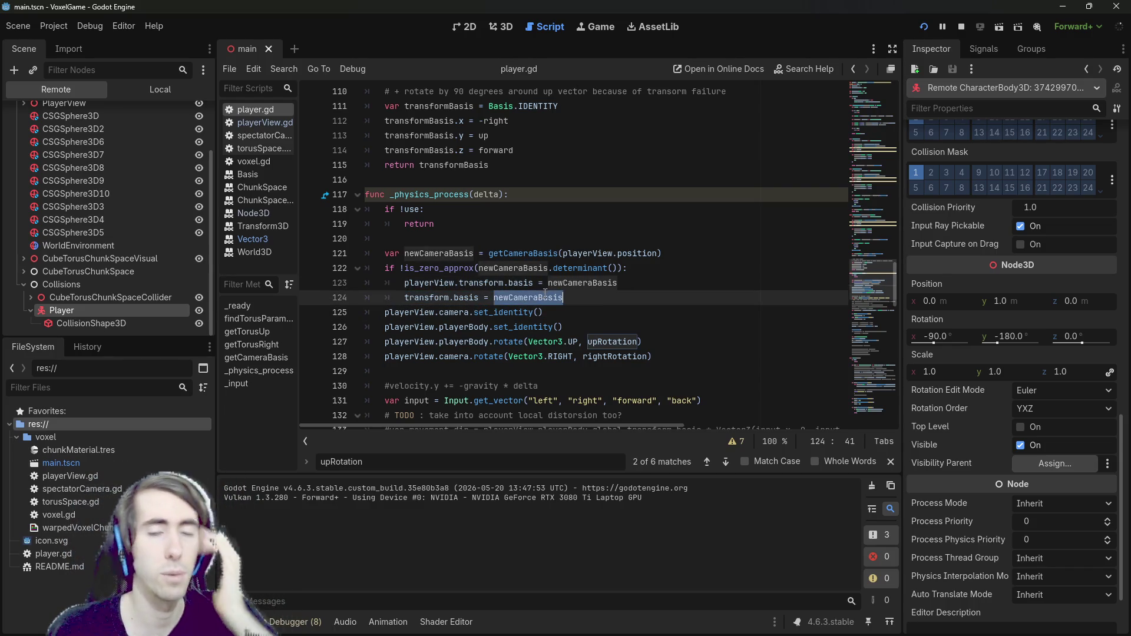
{"action": "left_click", "coordinate": [586, 302]}
{"action": "key", "text": "ctrl+k"}
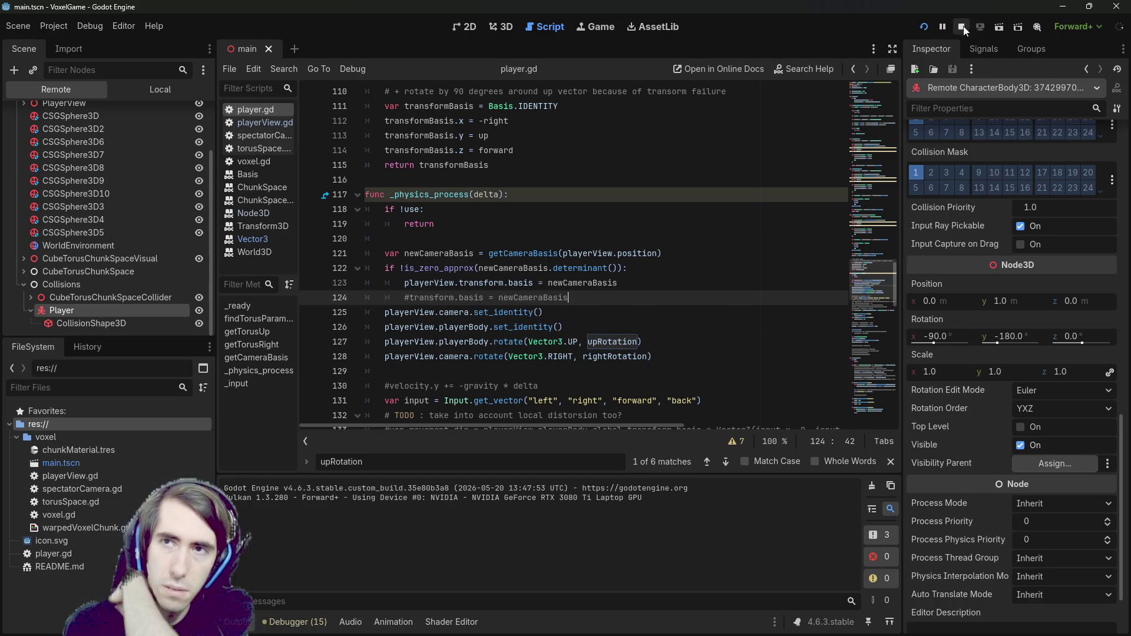
{"action": "left_click", "coordinate": [961, 27]}
Relaunch VoxelGame with the edited player.gd, restarting it after the window froze
{"action": "left_click", "coordinate": [925, 24]}
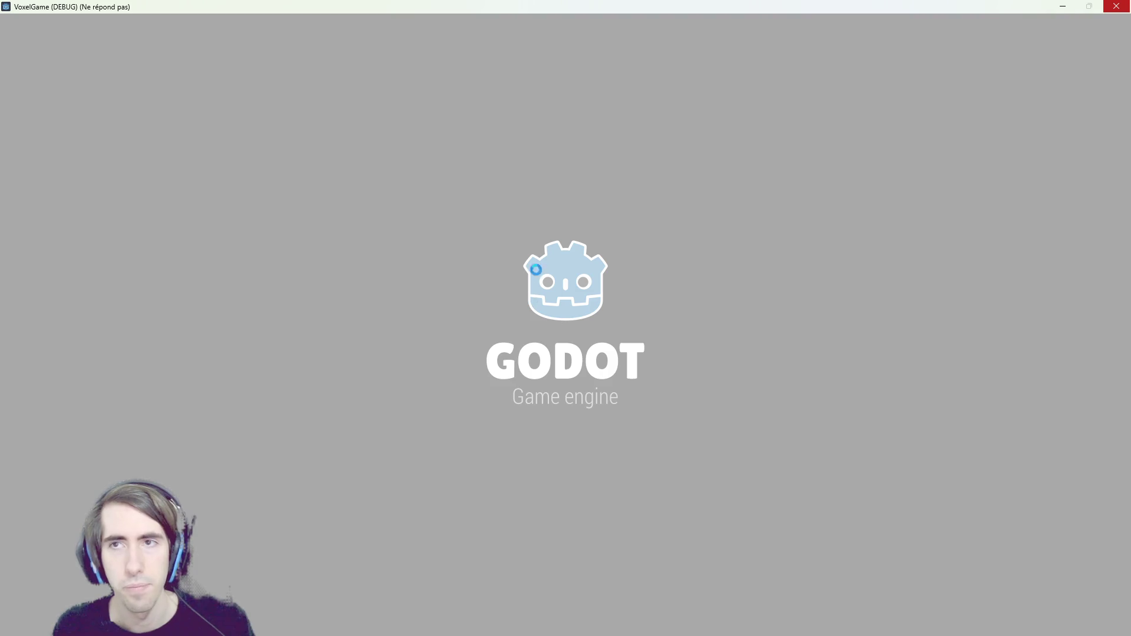
{"action": "left_click", "coordinate": [1064, 7]}
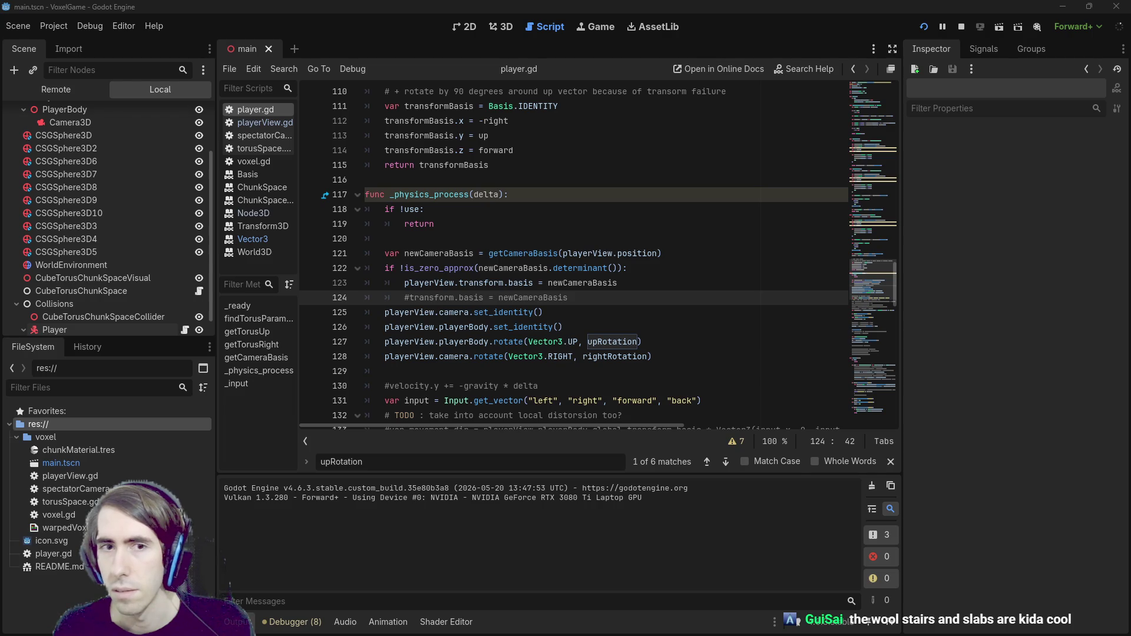
{"action": "left_click", "coordinate": [560, 298]}
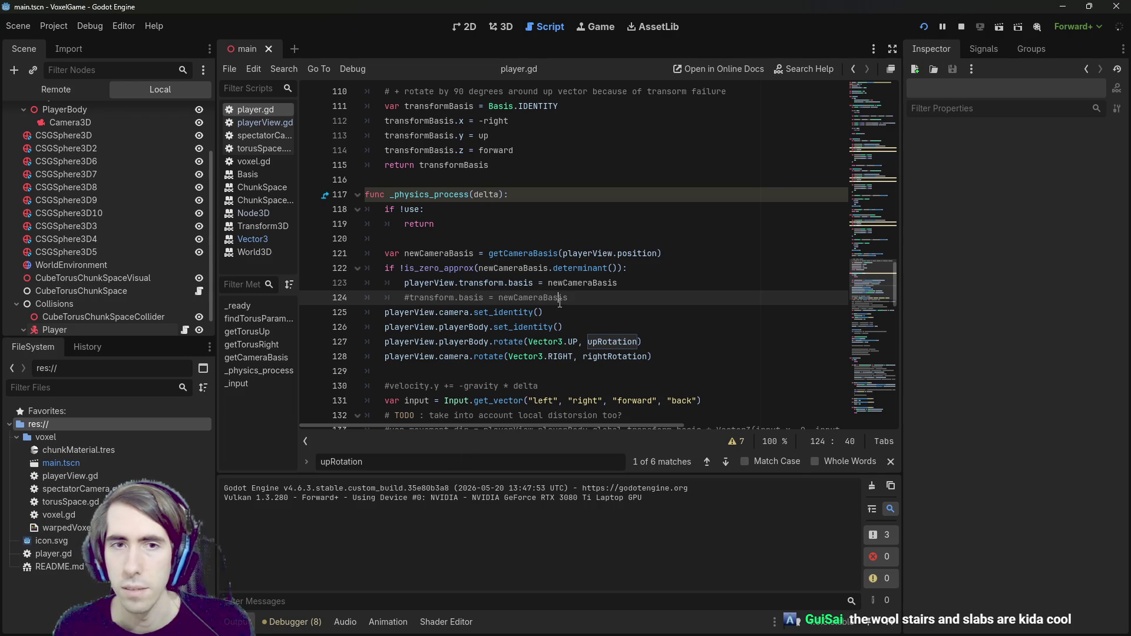
{"action": "left_click", "coordinate": [925, 26]}
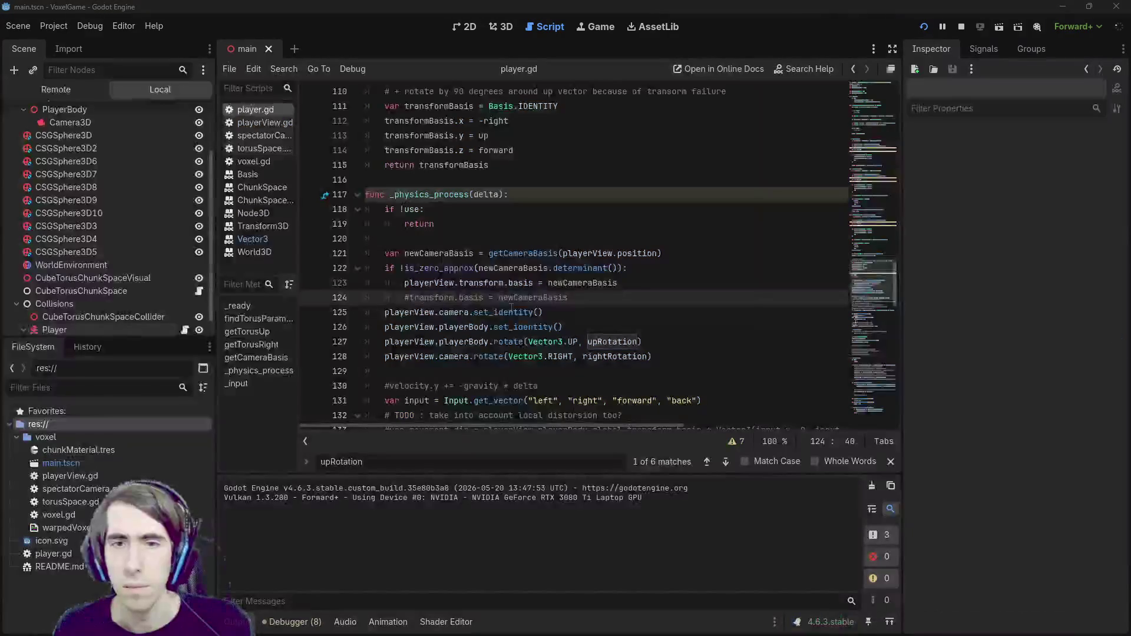
{"action": "left_click", "coordinate": [924, 26]}
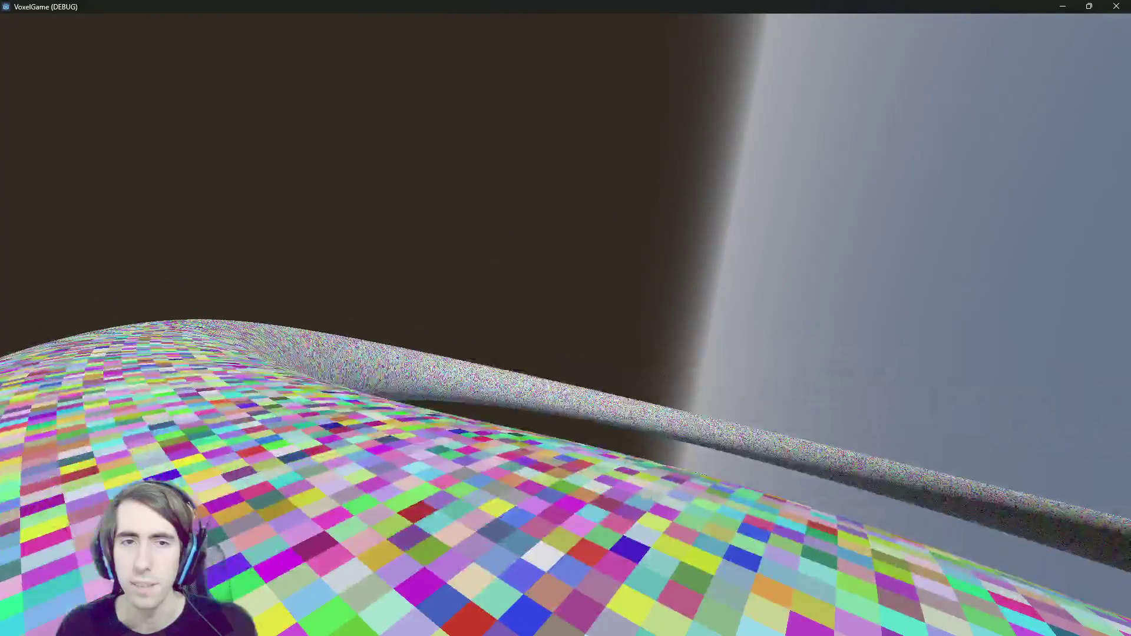
Stop the game with F8 after looking over the voxel torus world
{"action": "key", "text": "F8"}
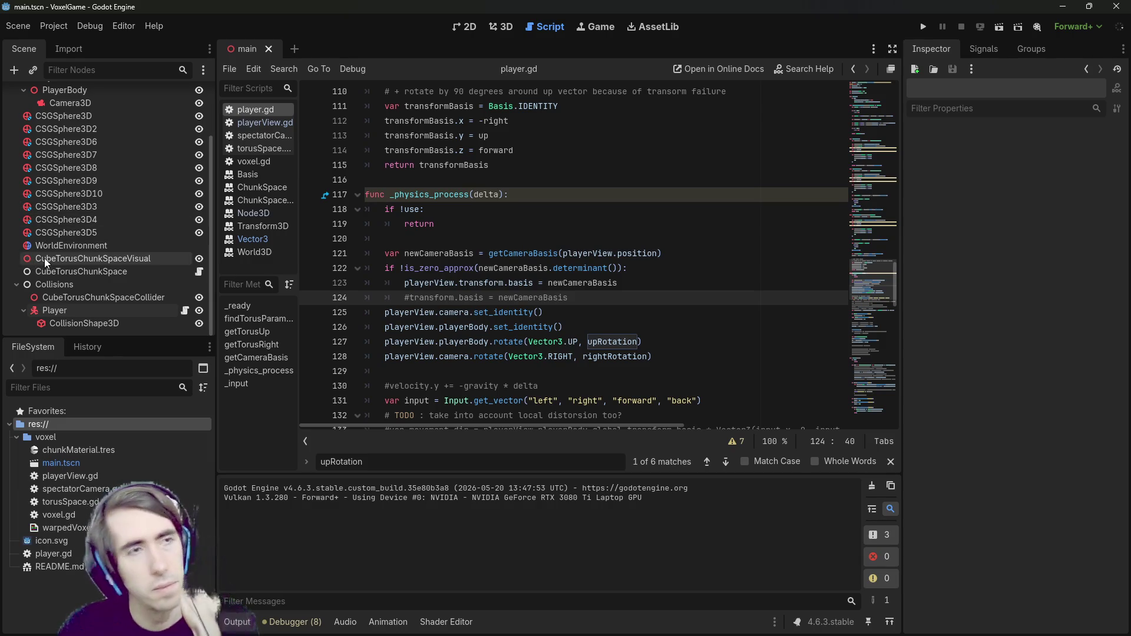
Add a Node3D child named CameraProxy under Player, placed above CollisionShape3D
{"action": "right_click", "coordinate": [97, 308]}
{"action": "left_click", "coordinate": [171, 311]}
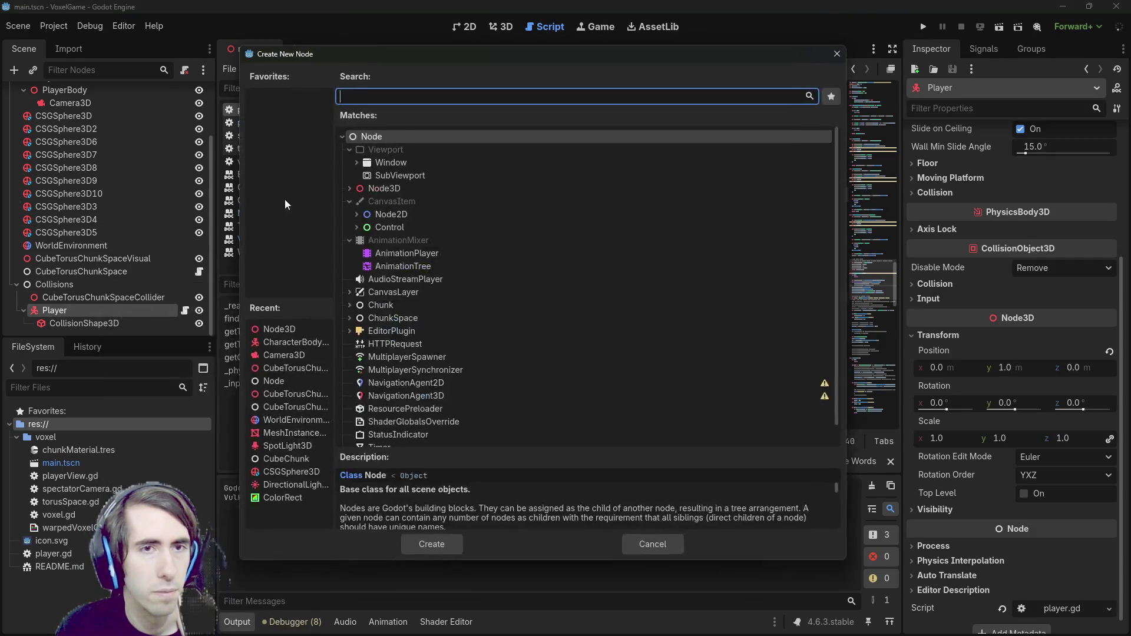
{"action": "left_click", "coordinate": [366, 183]}
{"action": "double_click", "coordinate": [366, 186]}
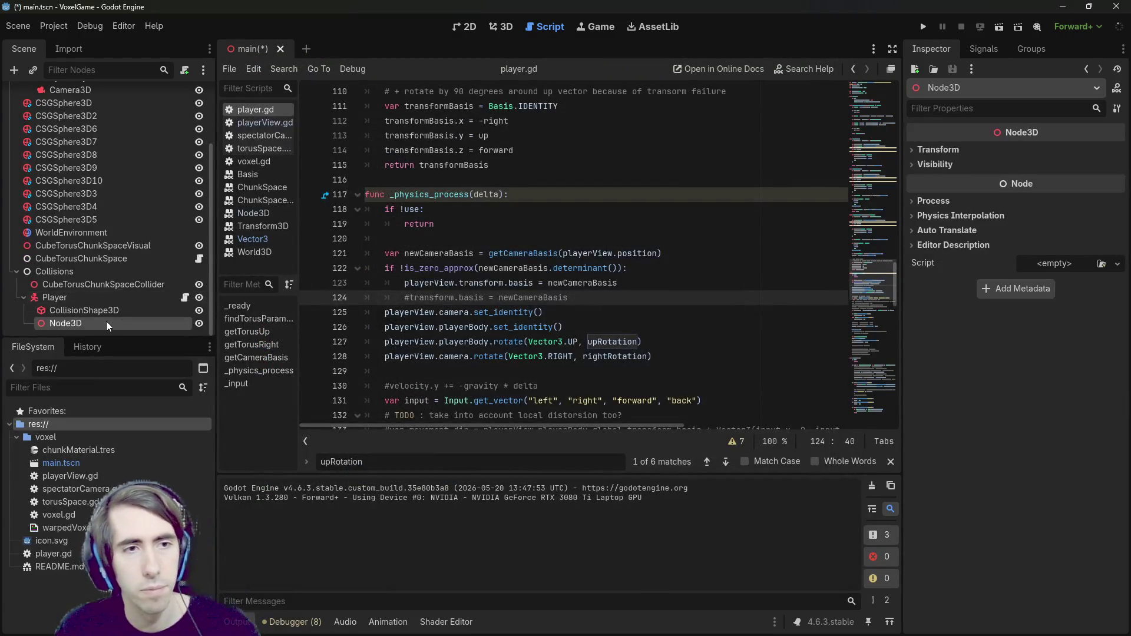
{"action": "type", "text": "CameraProxy"}
{"action": "key", "text": "Return"}
{"action": "left_click_drag", "start_coordinate": [94, 321], "coordinate": [80, 306]}
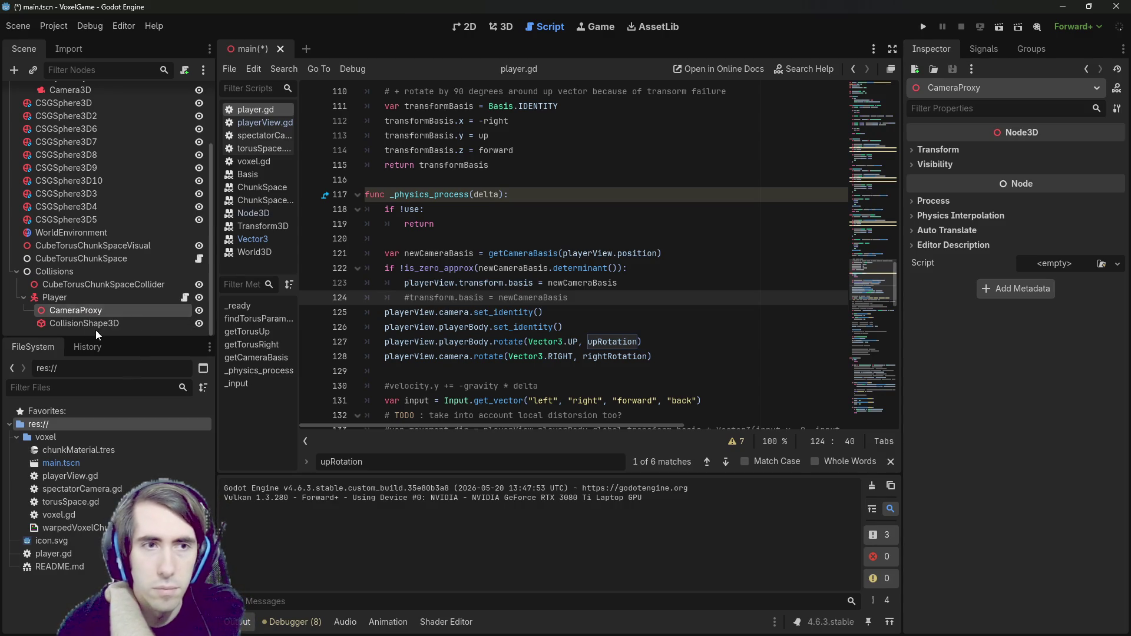
Select Player and go to line 6 near the top of player.gd
{"action": "left_click", "coordinate": [117, 300]}
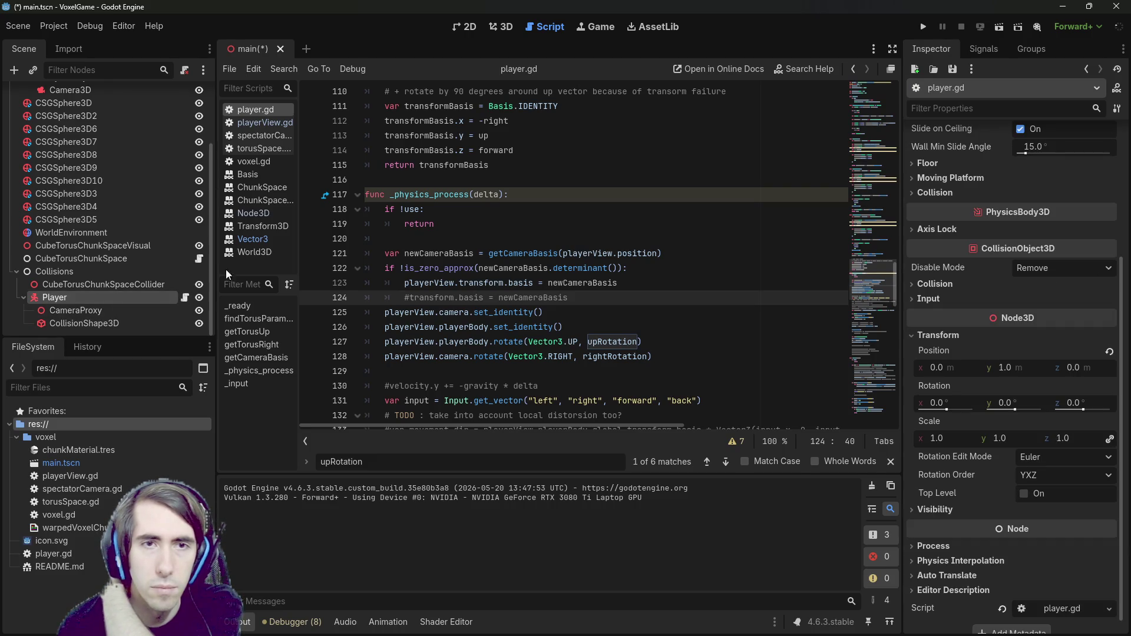
{"action": "scroll", "coordinate": [589, 236], "scroll_direction": "up", "scroll_amount": 10}
{"action": "left_click", "coordinate": [878, 88]}
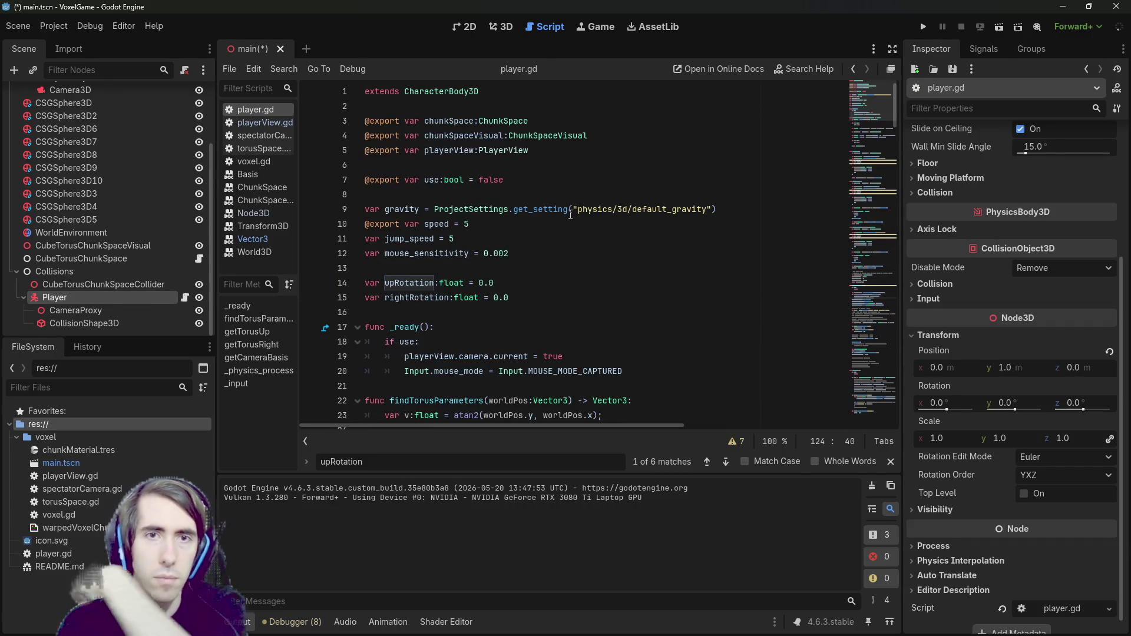
{"action": "left_click", "coordinate": [580, 163]}
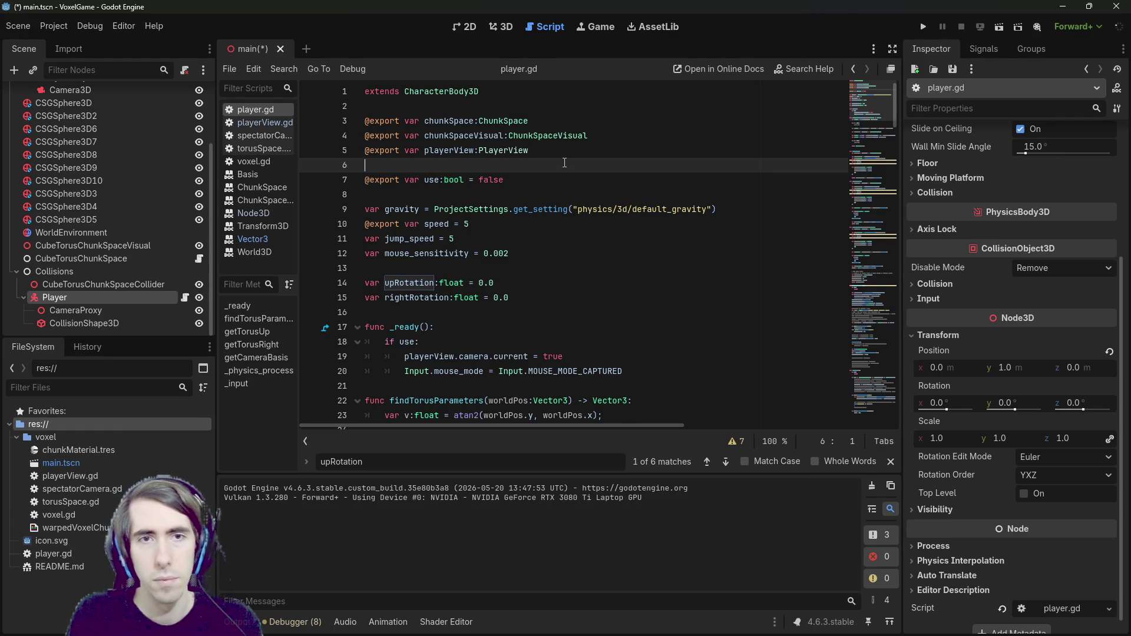
{"action": "key", "text": "Return"}
{"action": "key", "text": "Up"}
{"action": "type", "text": "@exp[ort"}
{"action": "key", "text": "BackSpace"}
{"action": "key", "text": "BackSpace"}
{"action": "key", "text": "BackSpace"}
{"action": "key", "text": "Return"}
{"action": "type", "text": "var cameraProxy:nod"}
{"action": "key", "text": "Return"}
{"action": "type", "text": "3D"}
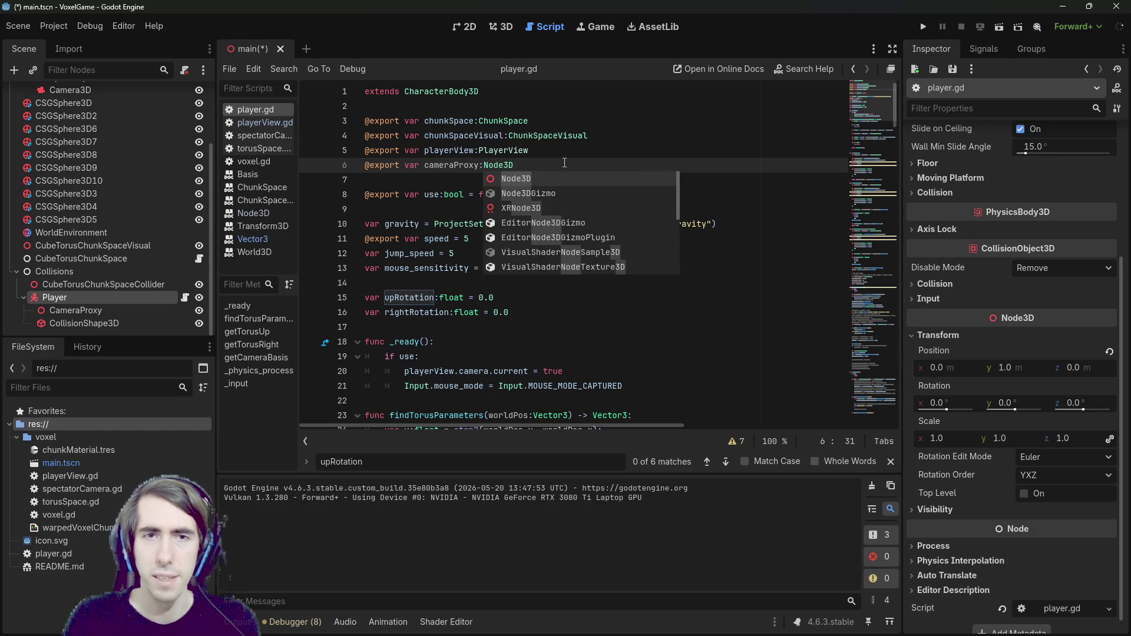
{"action": "key", "text": "Left"}
{"action": "key", "text": "Left"}
{"action": "key", "text": "Left"}
{"action": "key", "text": "ctrl+BackSpace"}
{"action": "type", "text": "simulatedCm"}
{"action": "key", "text": "BackSpace"}
{"action": "type", "text": "amera"}
{"action": "key", "text": "ctrl+s"}
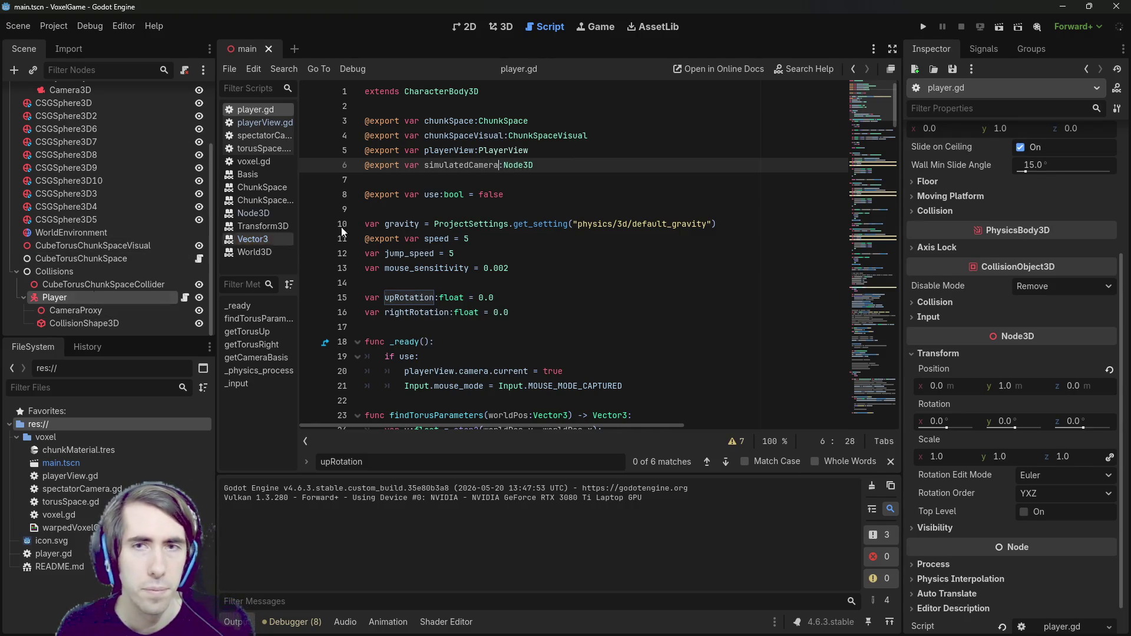
Assign CameraProxy to Simulated Camera, rename the node SimulatedCamera, and save
{"action": "left_click", "coordinate": [1023, 205]}
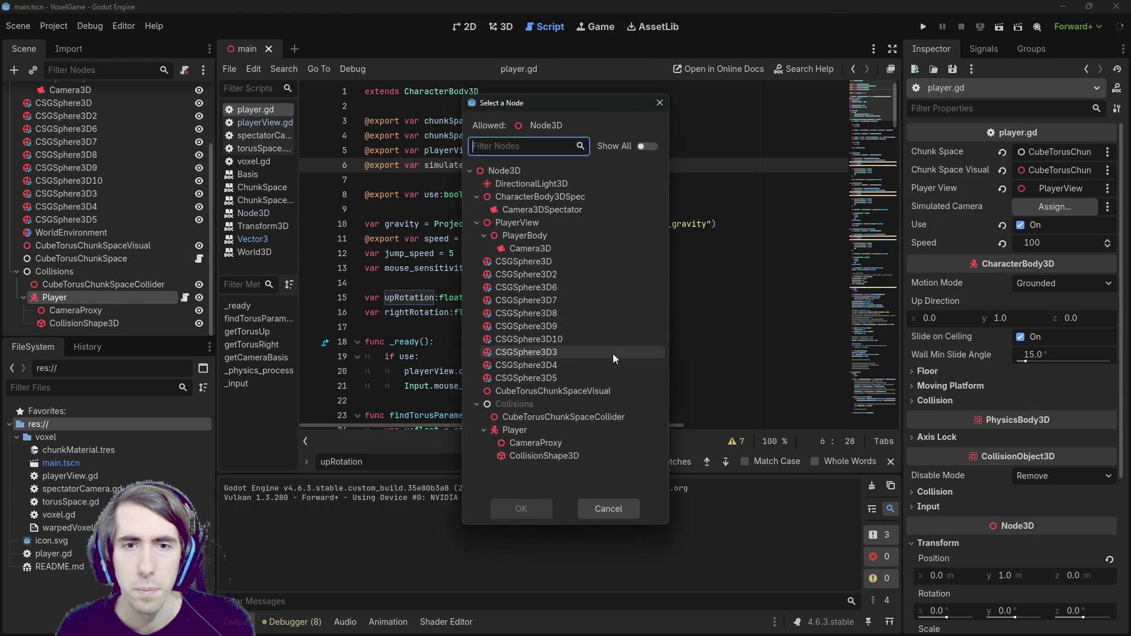
{"action": "left_click", "coordinate": [561, 447]}
{"action": "double_click", "coordinate": [560, 447]}
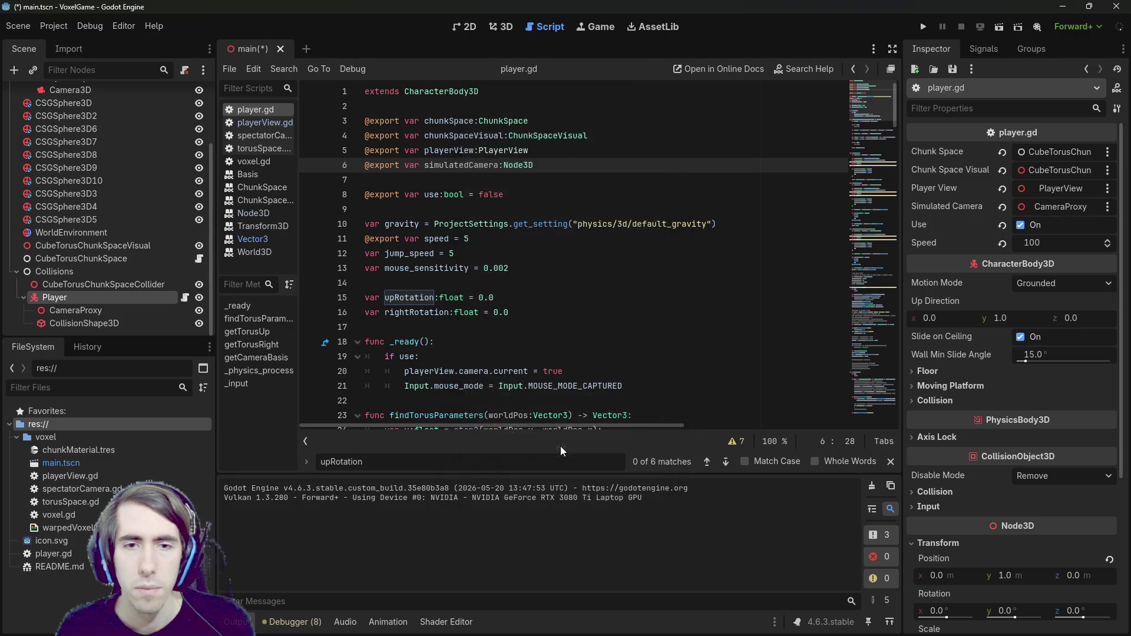
{"action": "left_click", "coordinate": [132, 305]}
{"action": "key", "text": "F2"}
{"action": "type", "text": "SimulatedCamera"}
{"action": "key", "text": "Return"}
{"action": "key", "text": "ctrl+s"}
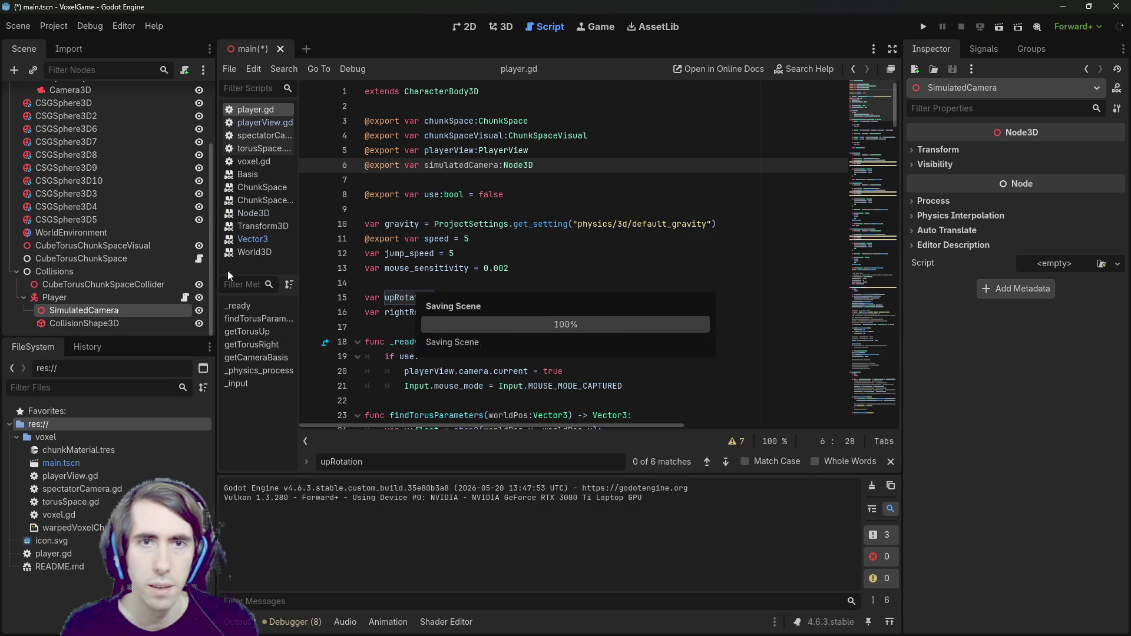
Search player.gd for 'camera.' and review where the camera is used
{"action": "double_click", "coordinate": [443, 163]}
{"action": "key", "text": "ctrl+f"}
{"action": "type", "text": "came"}
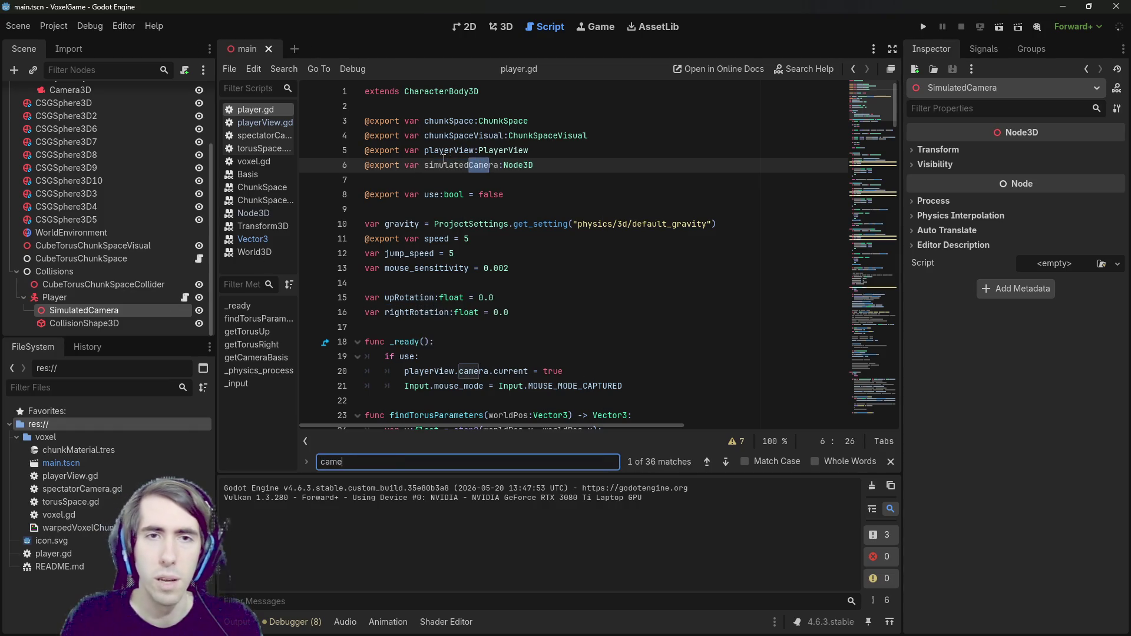
{"action": "type", "text": "ra."}
{"action": "key", "text": "Return"}
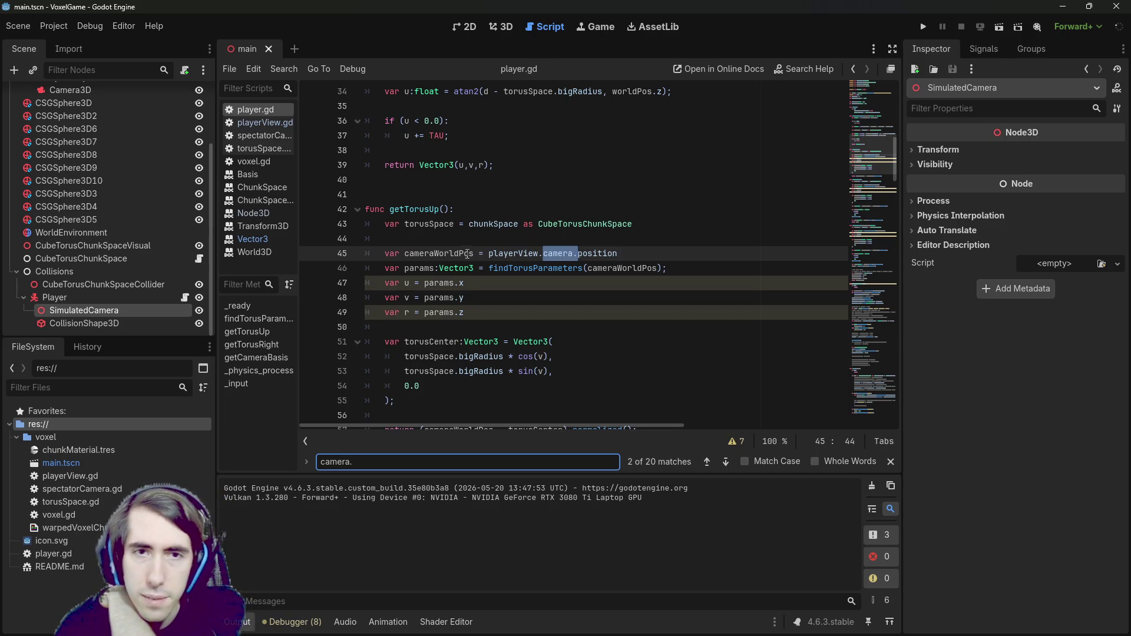
{"action": "double_click", "coordinate": [467, 253]}
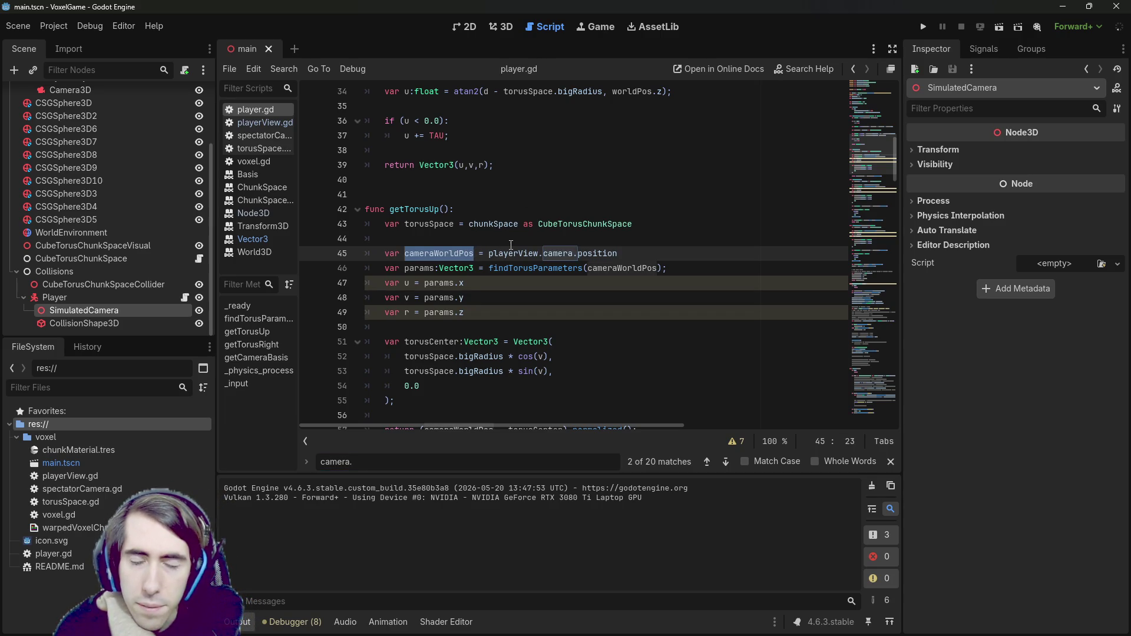
{"action": "scroll", "coordinate": [589, 265], "scroll_direction": "down", "scroll_amount": 10}
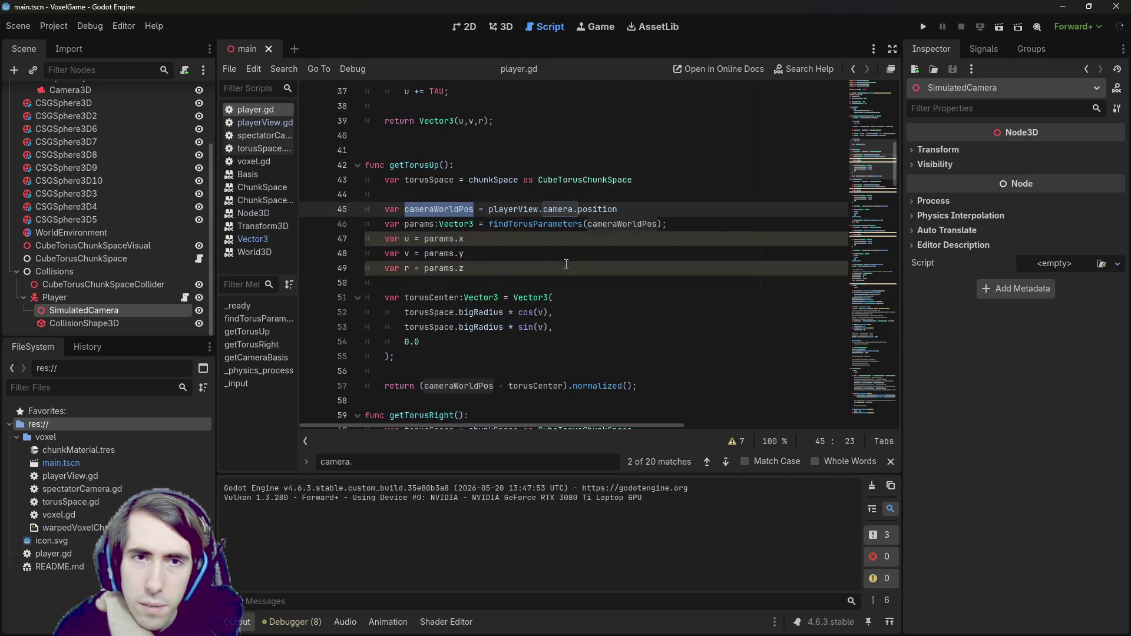
{"action": "scroll", "coordinate": [577, 256], "scroll_direction": "down", "scroll_amount": 5}
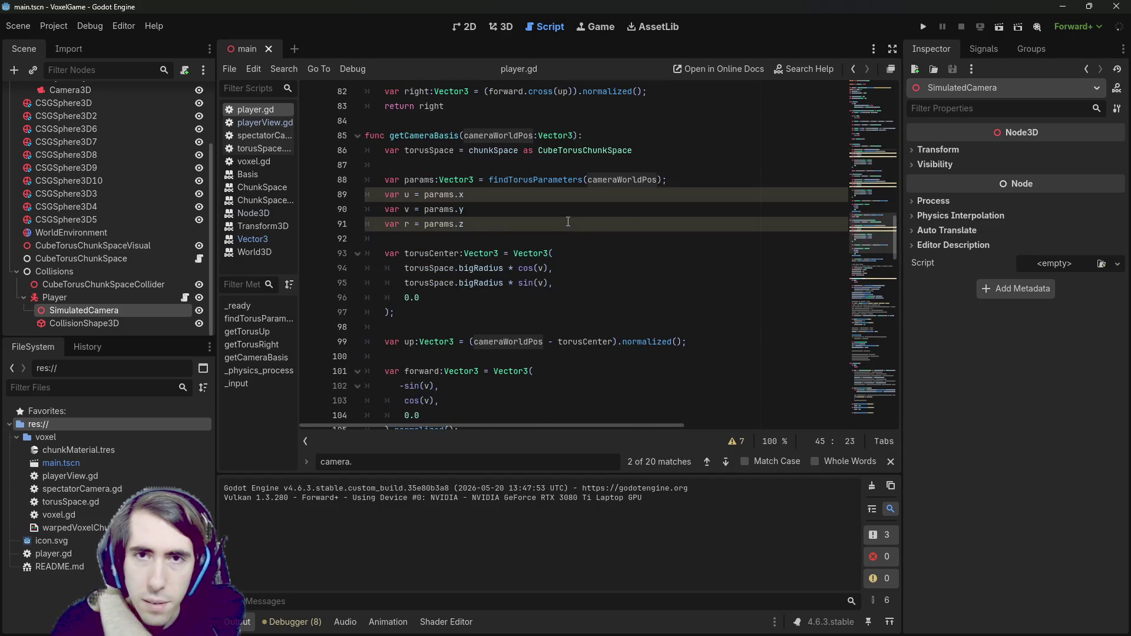
{"action": "scroll", "coordinate": [567, 227], "scroll_direction": "down", "scroll_amount": 6}
{"action": "scroll", "coordinate": [560, 218], "scroll_direction": "down", "scroll_amount": 4}
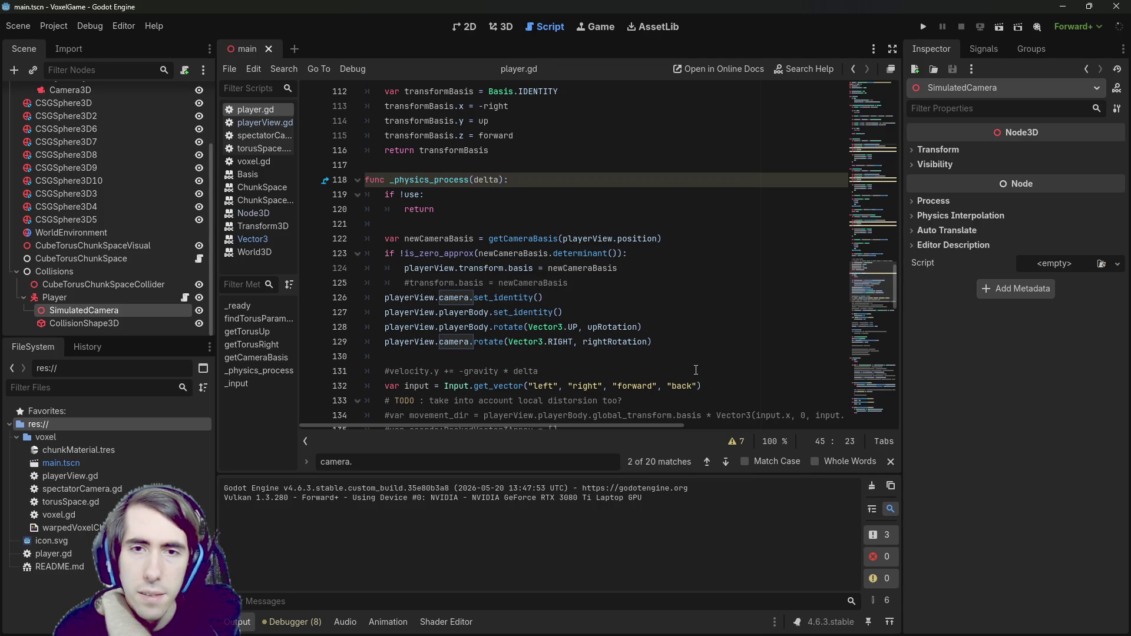
Move playerView.camera.set_identity() below the two playerBody lines with Alt+Down and save
{"action": "left_click", "coordinate": [693, 329]}
{"action": "left_click", "coordinate": [684, 342]}
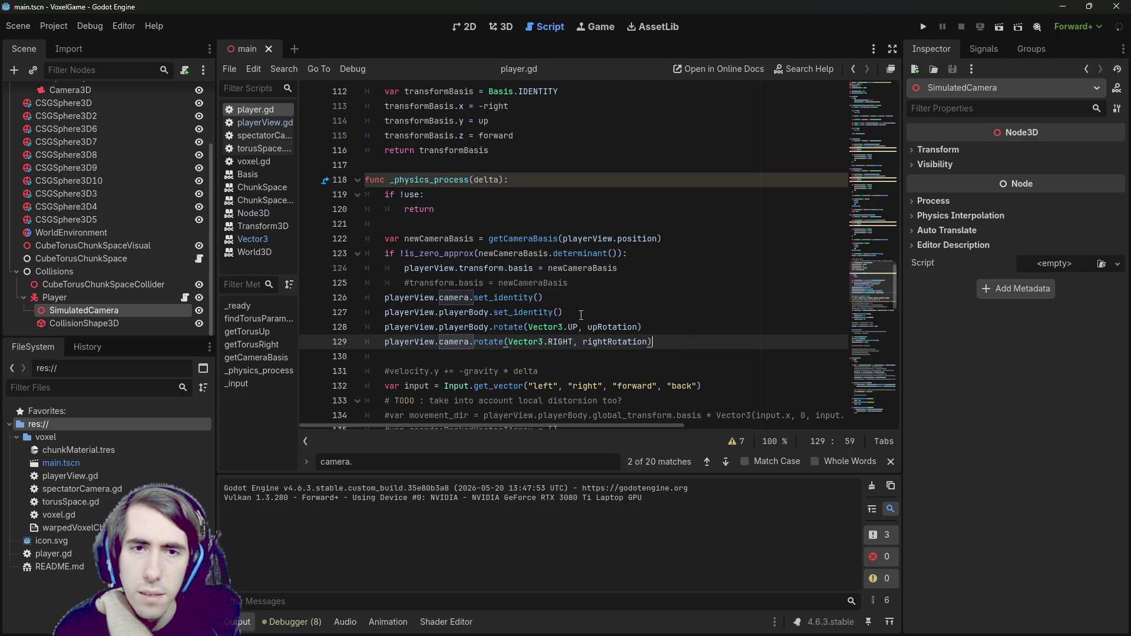
{"action": "left_click", "coordinate": [537, 297]}
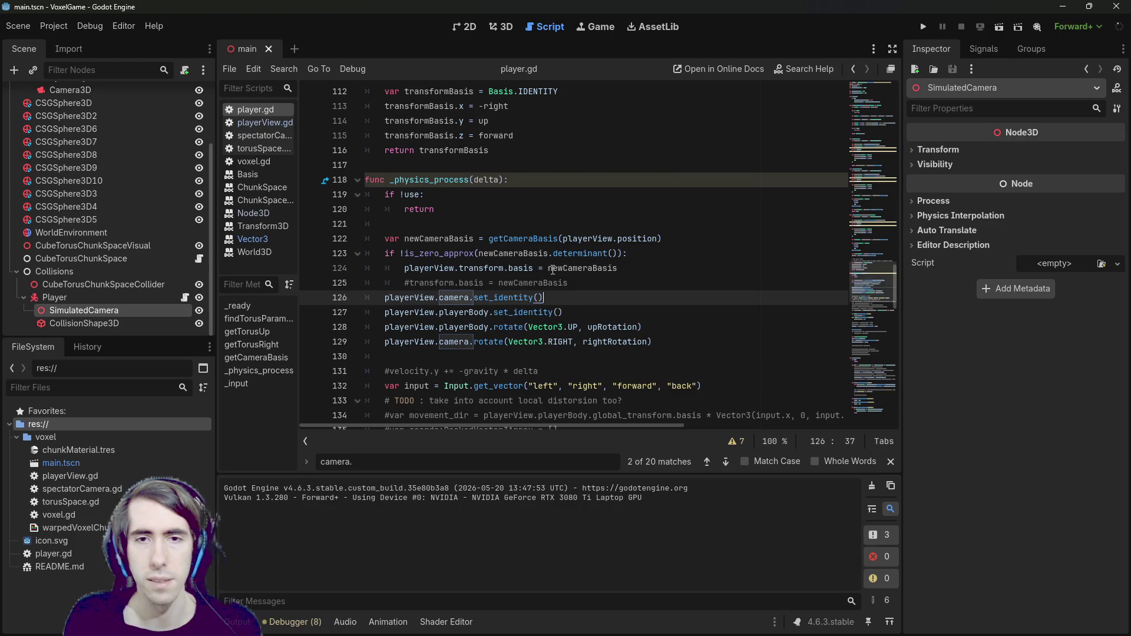
{"action": "key", "text": "alt+Down"}
{"action": "key", "text": "alt+Down"}
{"action": "key", "text": "ctrl+s"}
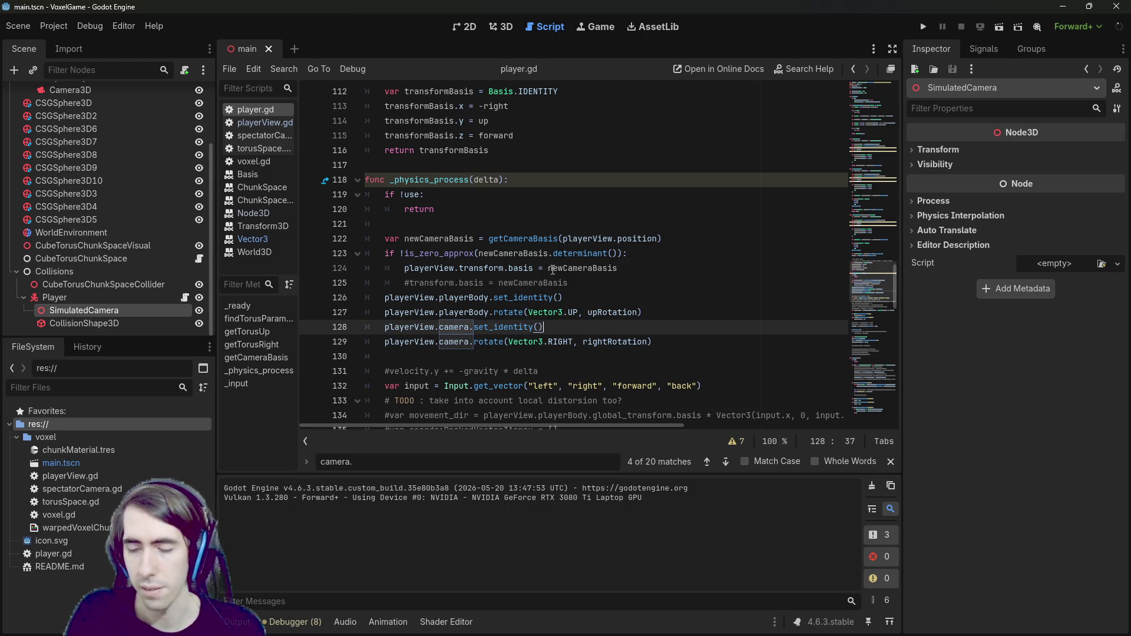
{"action": "key", "text": "Down"}
{"action": "key", "text": "Down"}
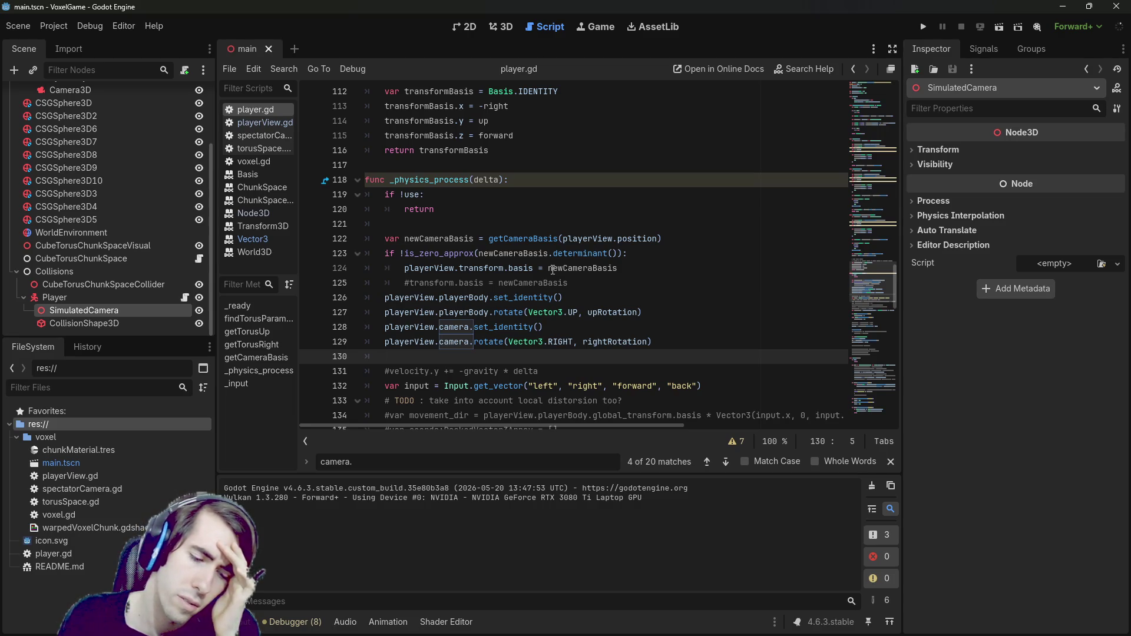
Add a simulatedCamera.set_identity() call on a new line below line 130
{"action": "key", "text": "Return"}
{"action": "key", "text": "Up"}
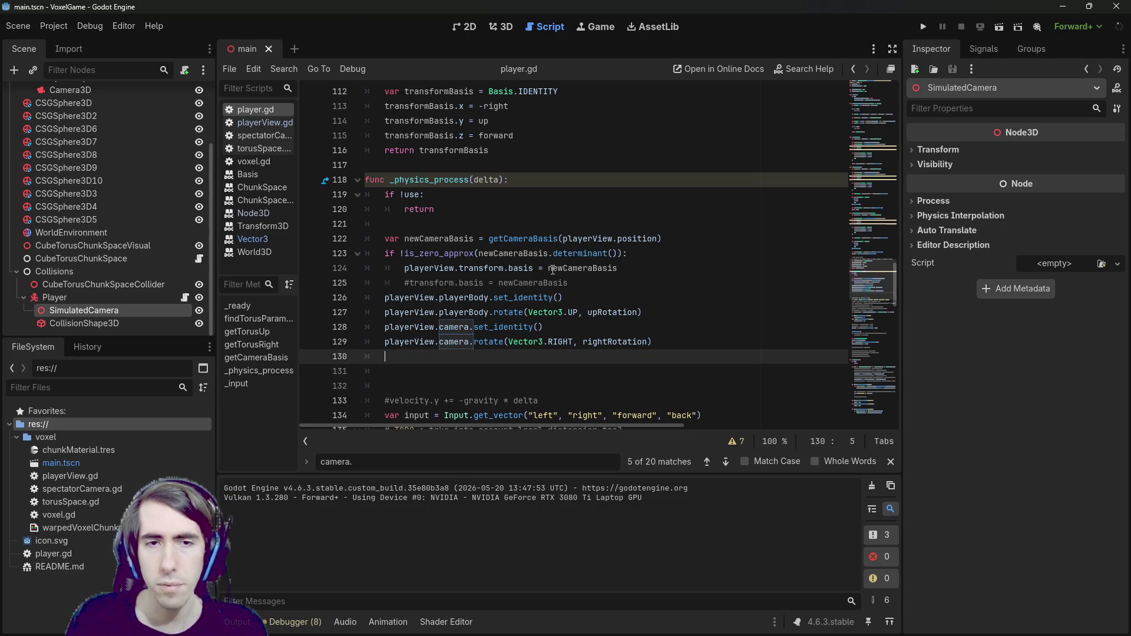
{"action": "type", "text": "simulatedCamera."}
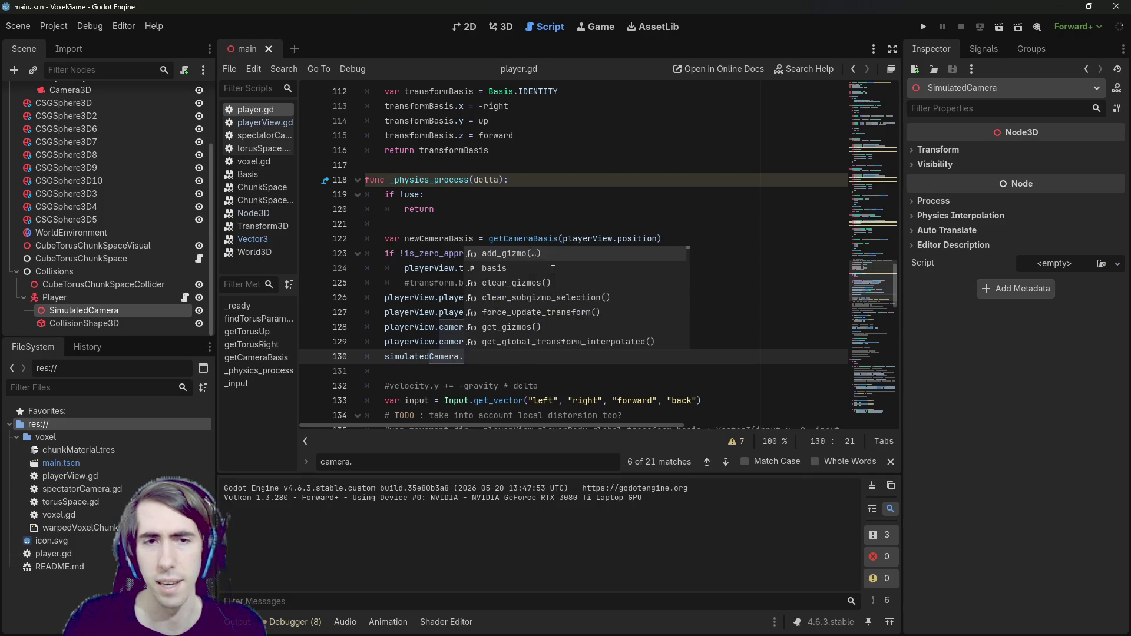
{"action": "key", "text": "Escape"}
{"action": "key", "text": "Escape"}
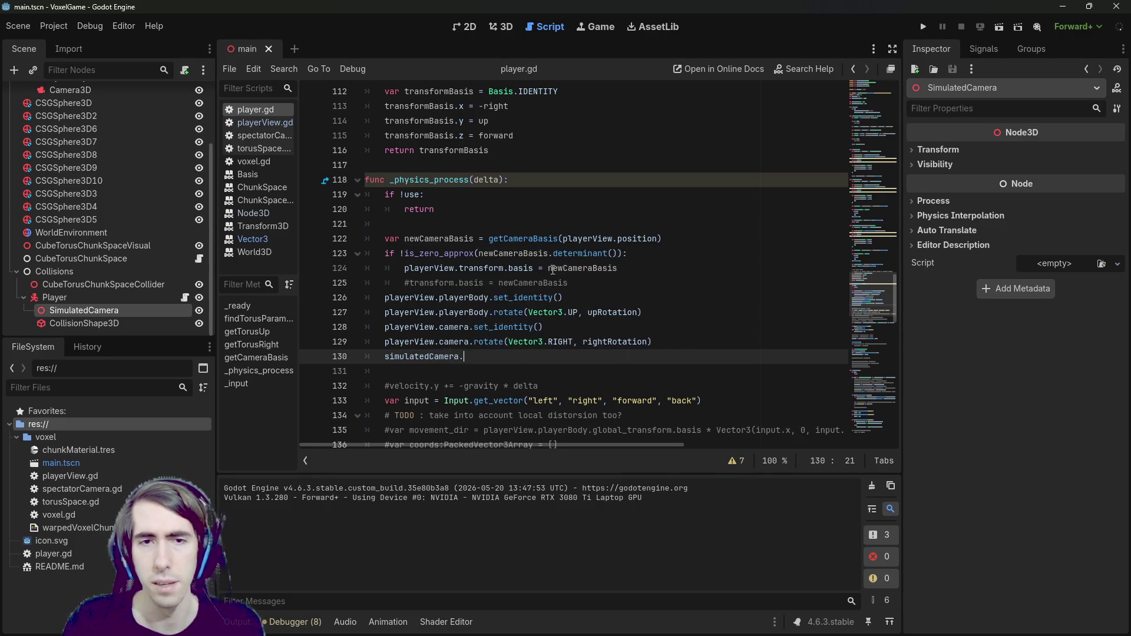
{"action": "type", "text": "set_ident"}
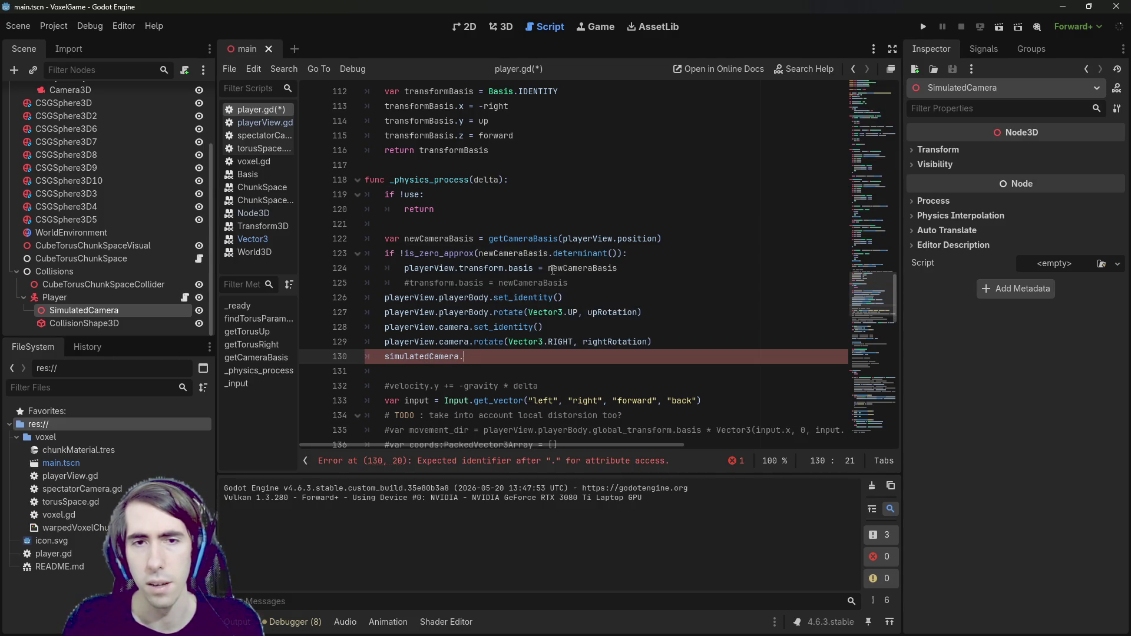
{"action": "type", "text": "i"}
{"action": "key", "text": "Return"}
{"action": "key", "text": "Return"}
Write a simulatedCamera.rotate(Vector3.RIGHT, rightRotation) line on line 131 and save
{"action": "key", "text": "Up"}
{"action": "key", "text": "ctrl+shift+Right"}
{"action": "key", "text": "ctrl+c"}
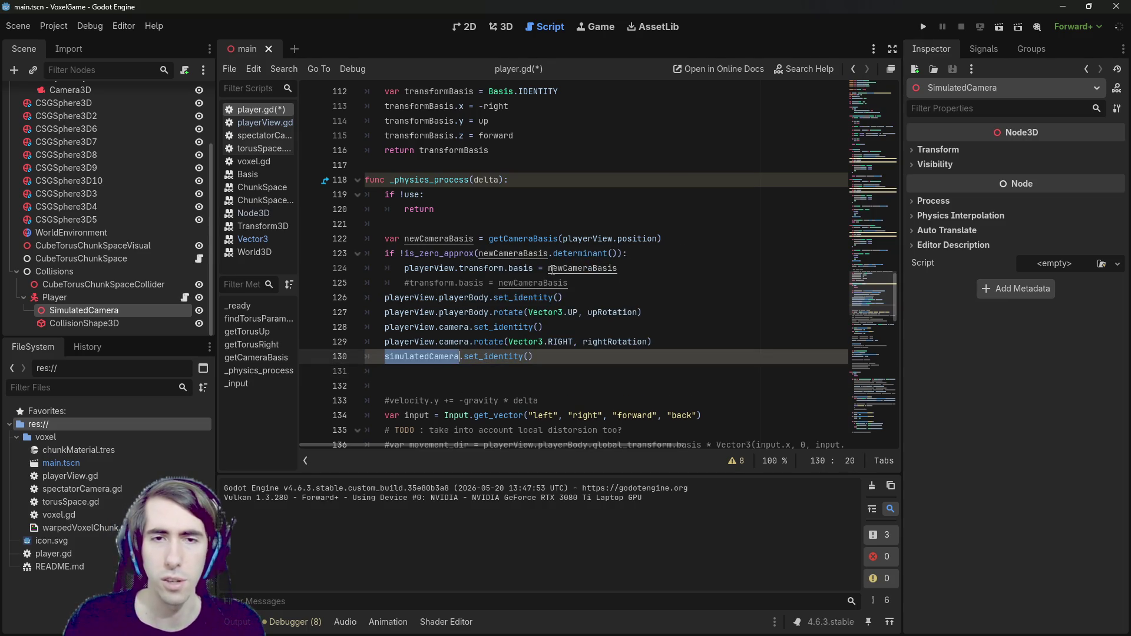
{"action": "key", "text": "Down"}
{"action": "key", "text": "ctrl+v"}
{"action": "type", "text": "."}
{"action": "key", "text": "Escape"}
{"action": "key", "text": "Up"}
{"action": "key", "text": "Up"}
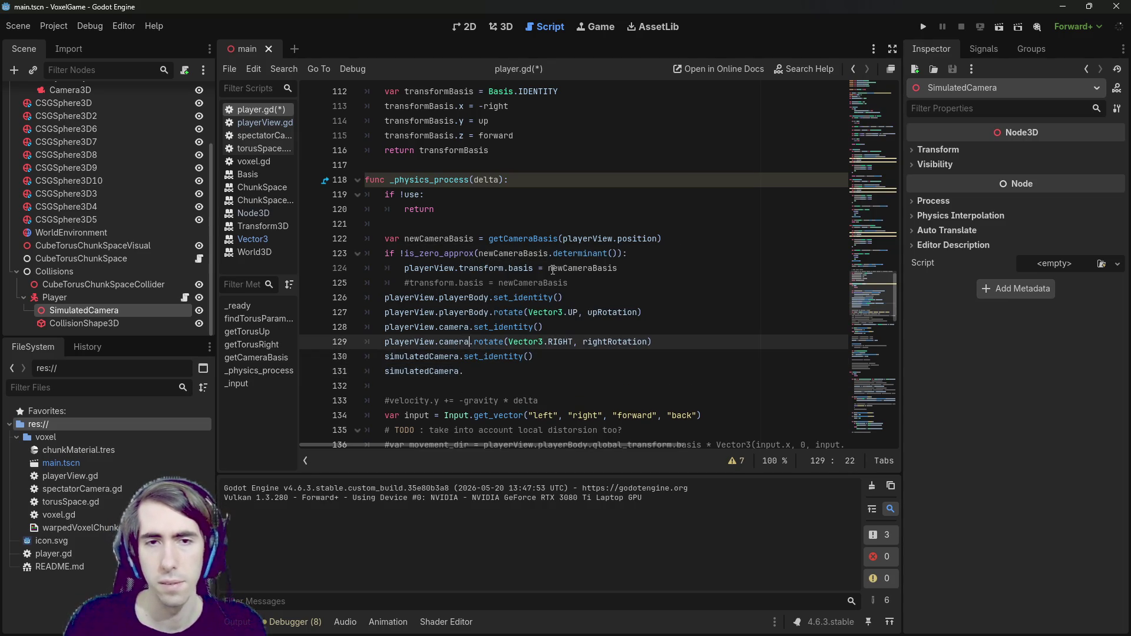
{"action": "key", "text": "ctrl+Right"}
{"action": "key", "text": "ctrl+Right"}
{"action": "key", "text": "ctrl+Right"}
{"action": "key", "text": "Down"}
{"action": "key", "text": "ctrl+v"}
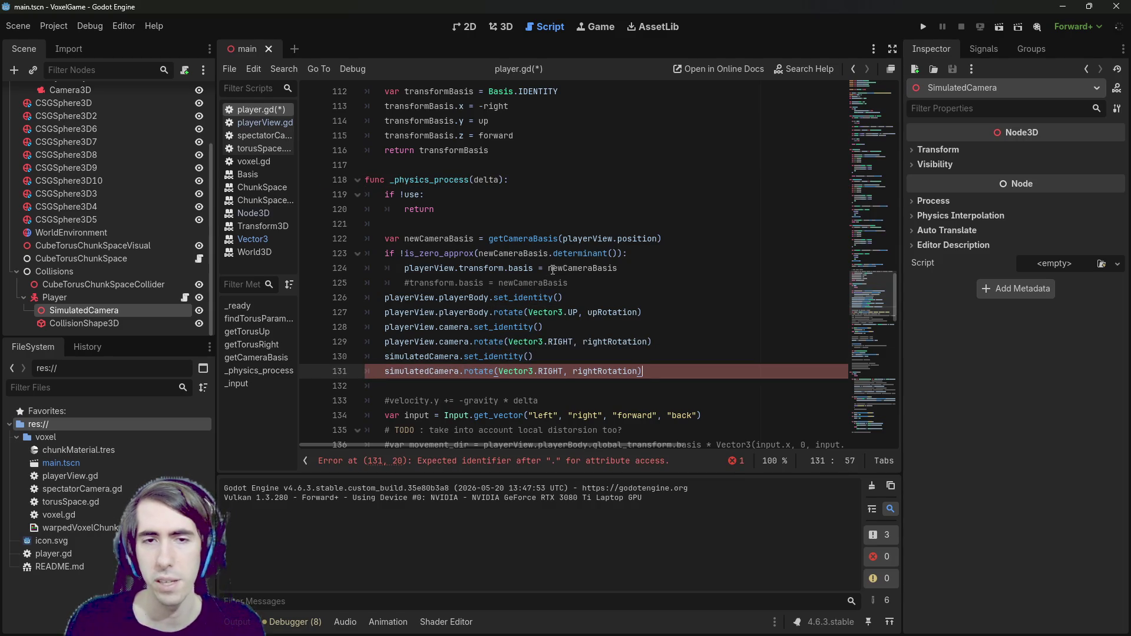
{"action": "key", "text": "ctrl+s"}
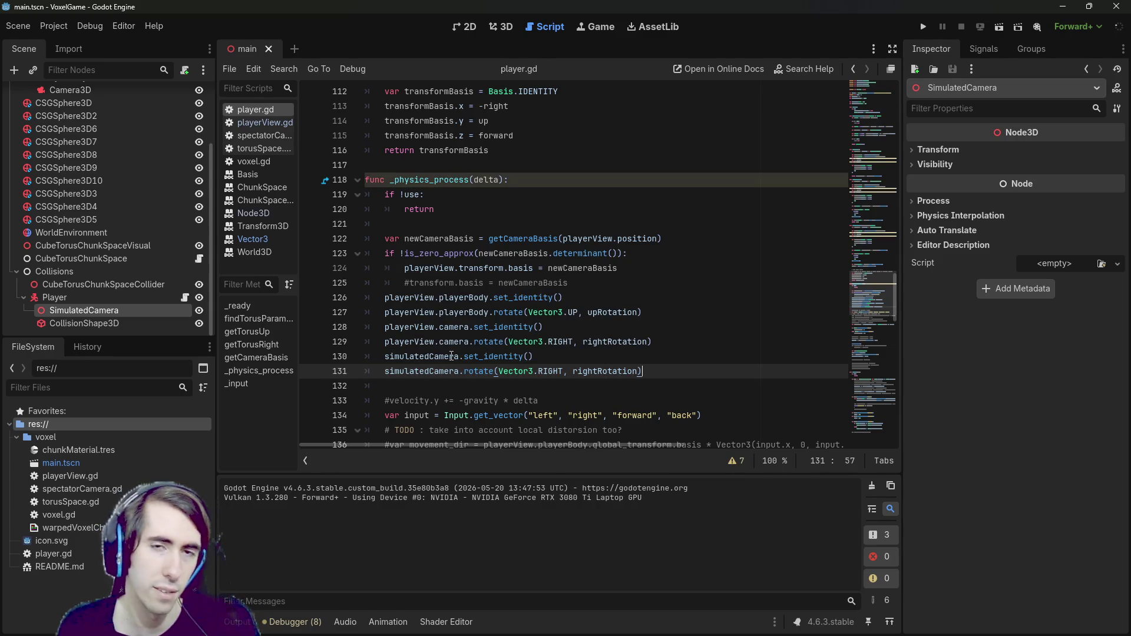
Review the movement_dir code further down in _physics_process
{"action": "double_click", "coordinate": [442, 372]}
{"action": "scroll", "coordinate": [542, 330], "scroll_direction": "down", "scroll_amount": 2}
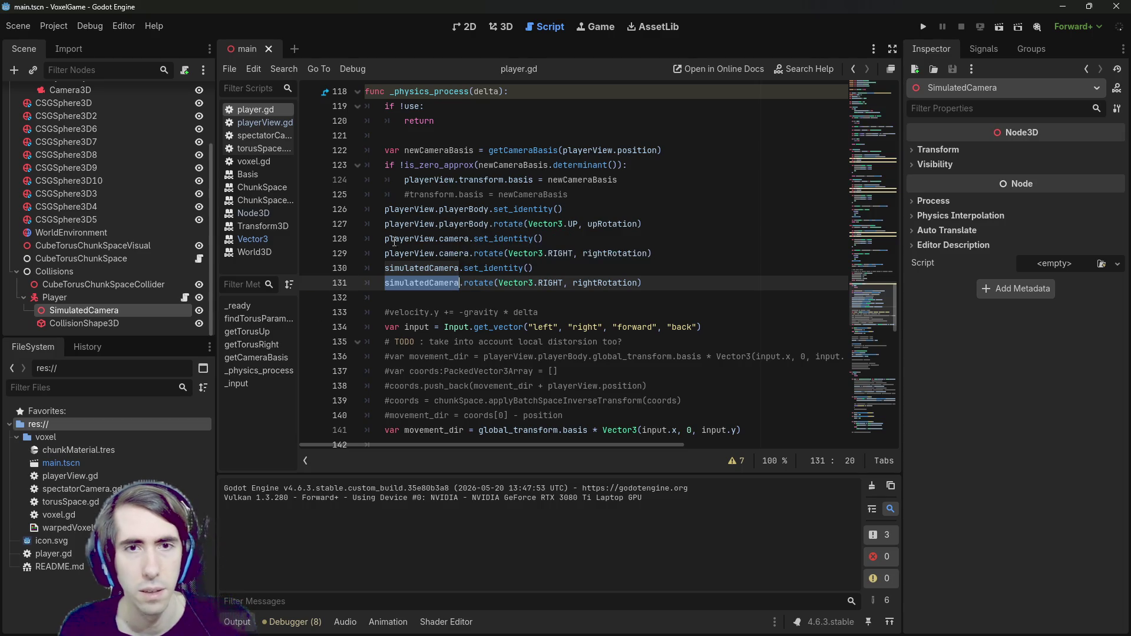
{"action": "scroll", "coordinate": [427, 281], "scroll_direction": "down", "scroll_amount": 3}
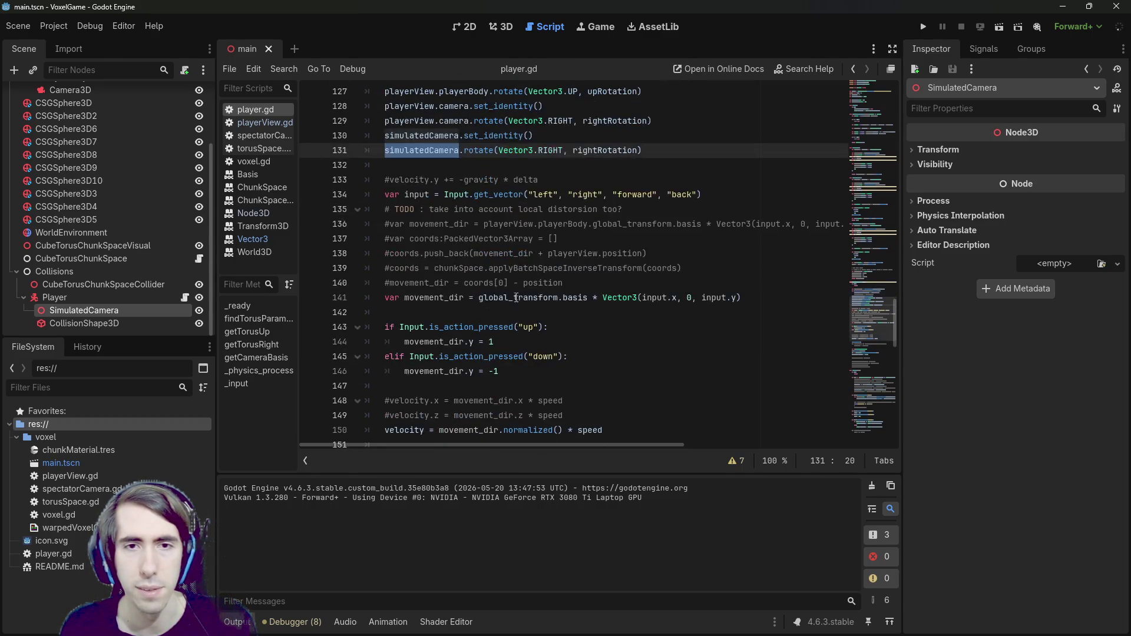
{"action": "left_click", "coordinate": [482, 300]}
{"action": "key", "text": "Right"}
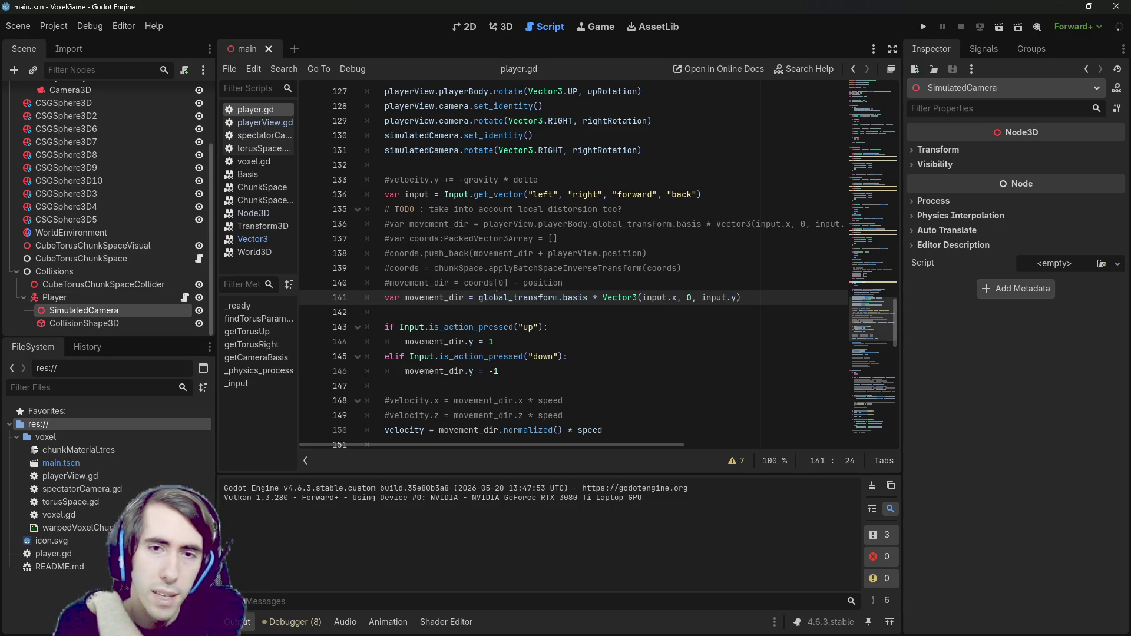
{"action": "scroll", "coordinate": [424, 399], "scroll_direction": "up", "scroll_amount": 3}
{"action": "scroll", "coordinate": [442, 354], "scroll_direction": "down", "scroll_amount": 2}
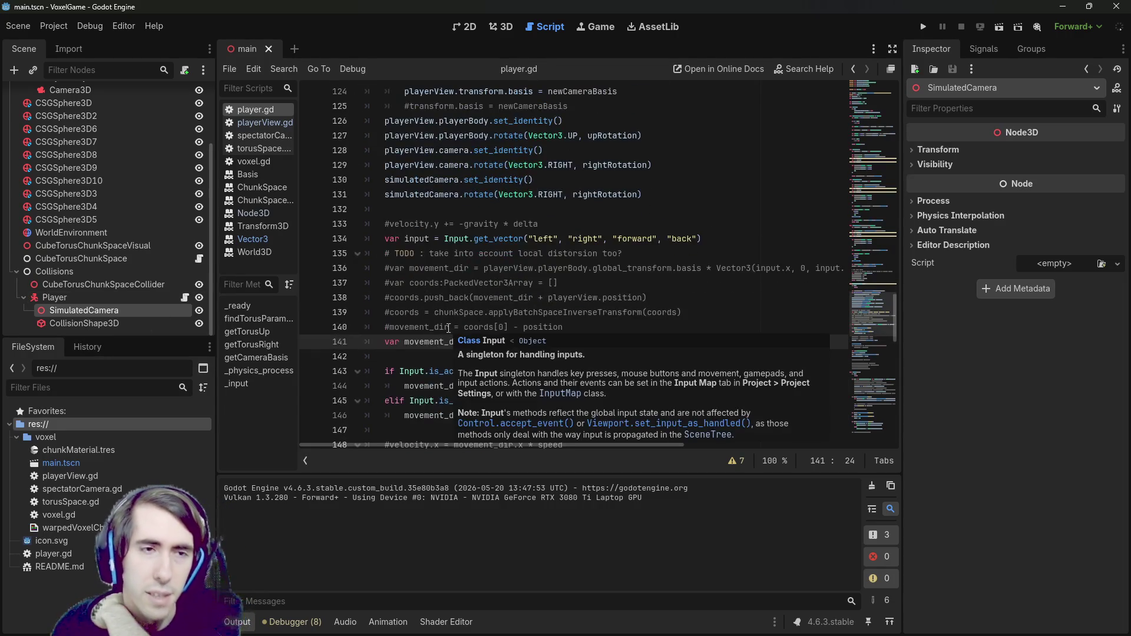
{"action": "scroll", "coordinate": [500, 254], "scroll_direction": "up", "scroll_amount": 1}
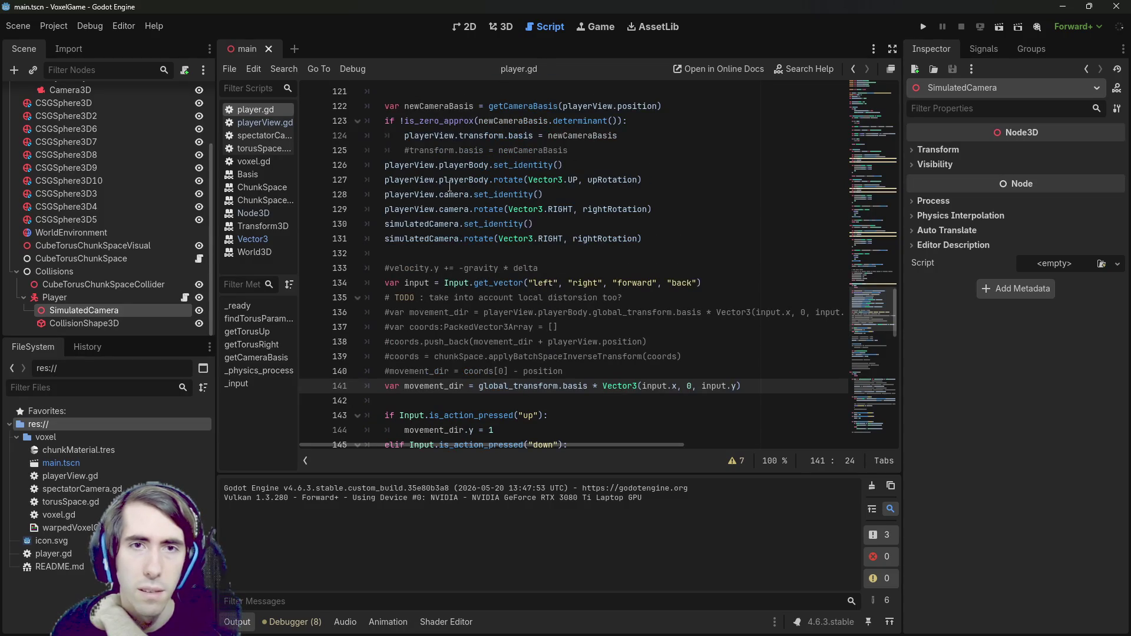
Delete the simulatedCamera rotate line, keeping only simulatedCamera.set_identity()
{"action": "triple_click", "coordinate": [450, 187]}
{"action": "left_click", "coordinate": [510, 386]}
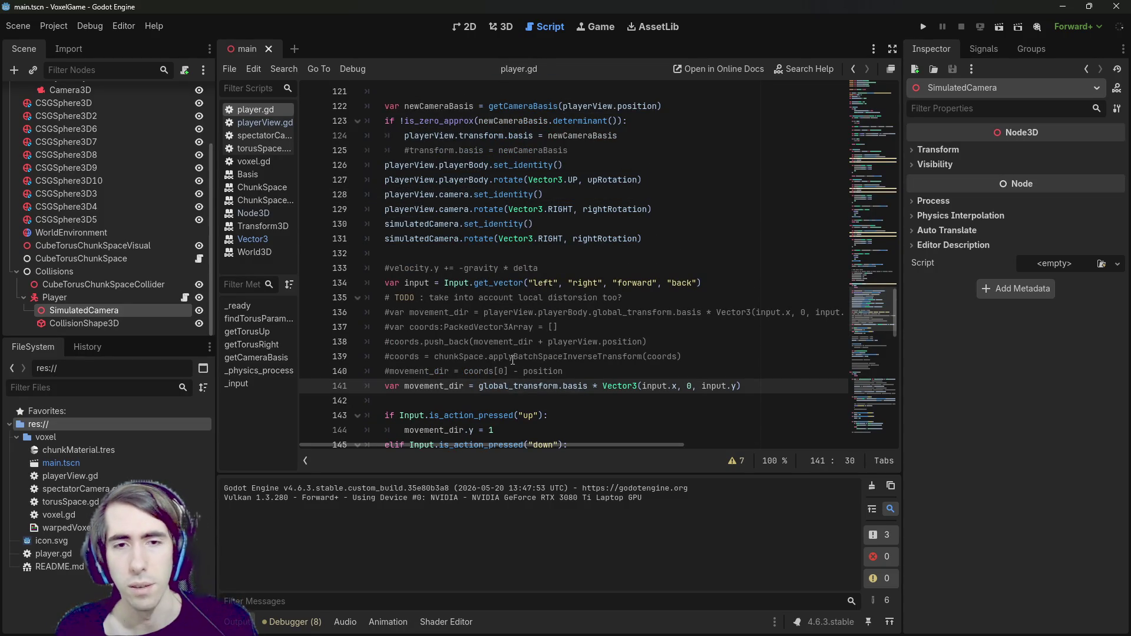
{"action": "left_click", "coordinate": [642, 239]}
{"action": "key", "text": "shift+Home"}
{"action": "key", "text": "BackSpace"}
{"action": "key", "text": "BackSpace"}
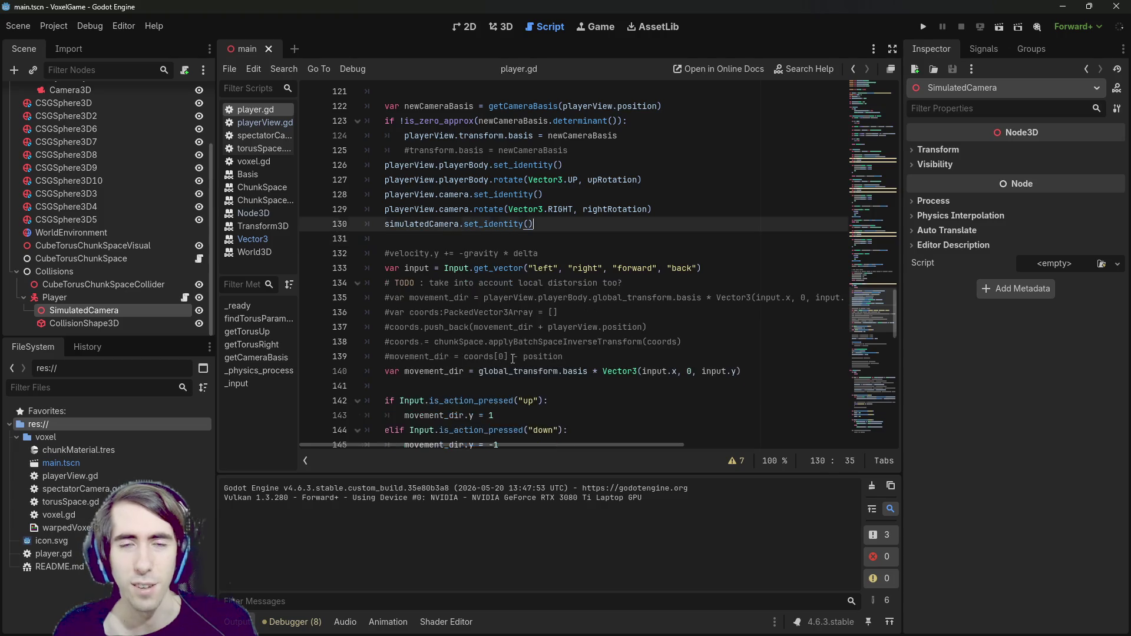
Duplicate the playerView.playerBody rotate(Vector3.UP, upRotation) line from line 127 below line 130
{"action": "scroll", "coordinate": [513, 358], "scroll_direction": "up", "scroll_amount": 2}
{"action": "double_click", "coordinate": [463, 268]}
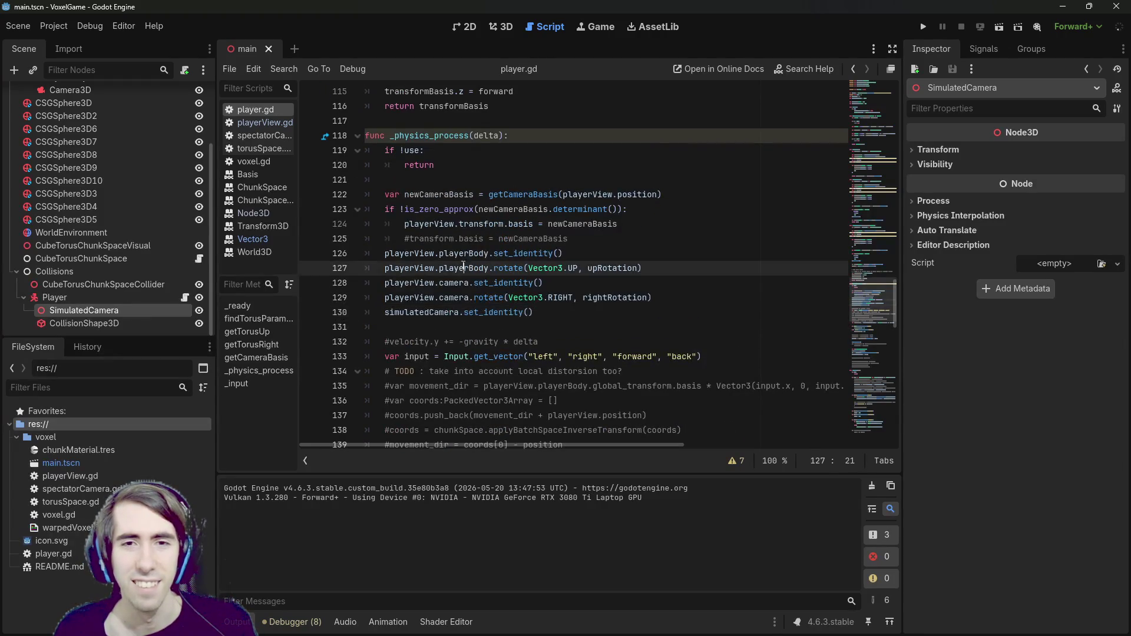
{"action": "key", "text": "End"}
{"action": "key", "text": "shift+Home"}
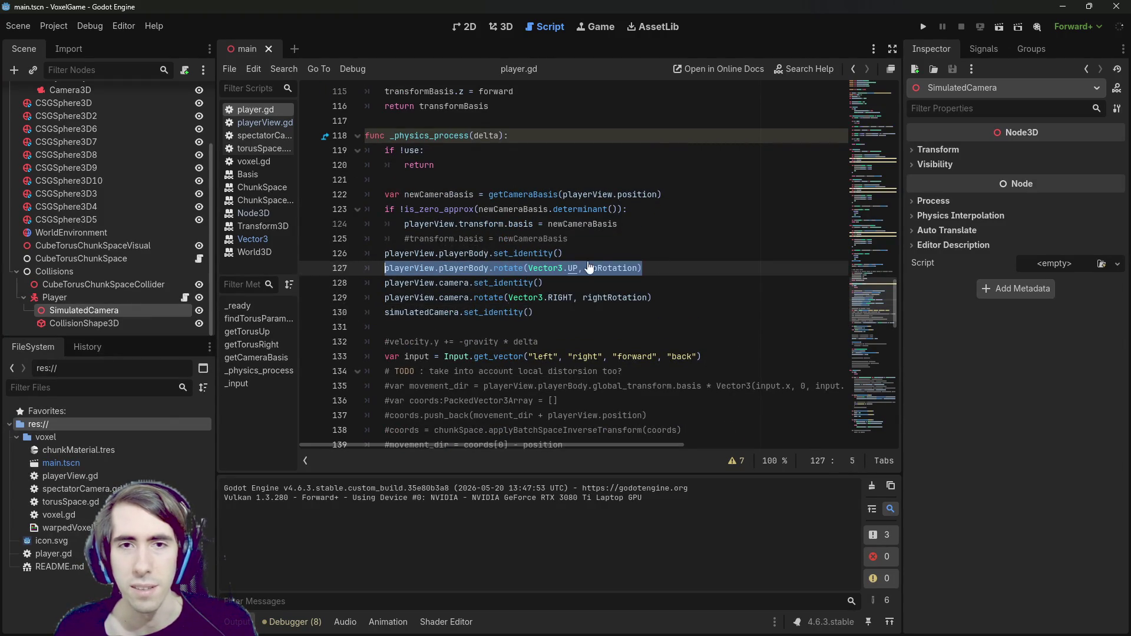
{"action": "key", "text": "ctrl+c"}
{"action": "left_click", "coordinate": [595, 312]}
{"action": "key", "text": "Return"}
{"action": "key", "text": "ctrl+v"}
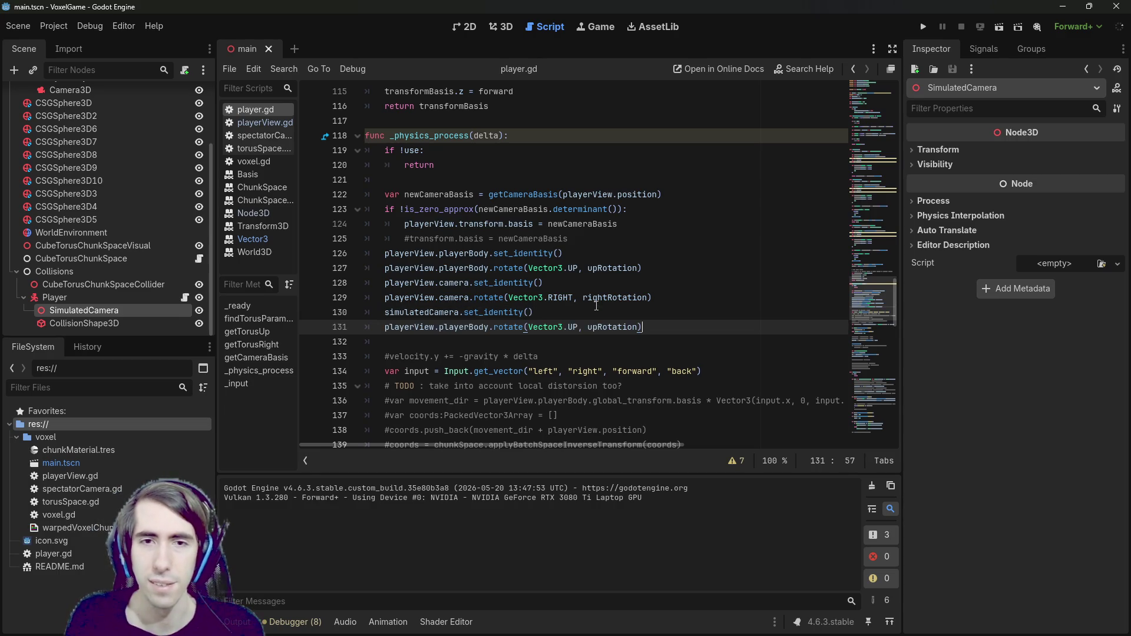
Delete the simulatedCamera set_identity line, strip the playerView.playerBody. prefix, and run the game
{"action": "key", "text": "Up"}
{"action": "key", "text": "ctrl+k"}
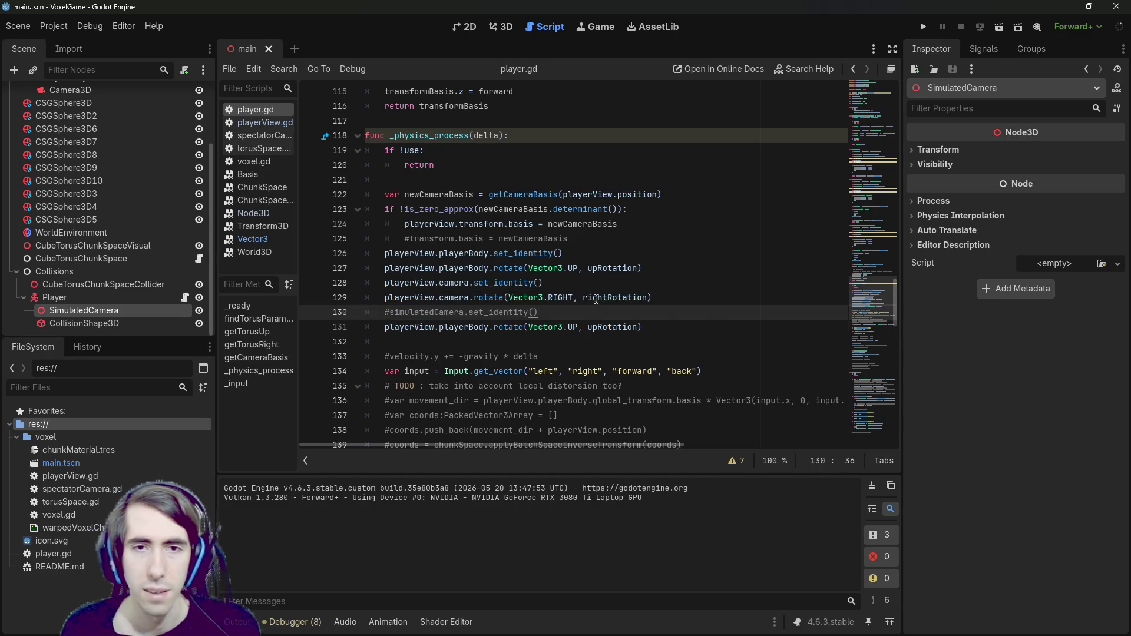
{"action": "left_click_drag", "start_coordinate": [596, 311], "coordinate": [282, 306]}
{"action": "key", "text": "BackSpace"}
{"action": "key", "text": "BackSpace"}
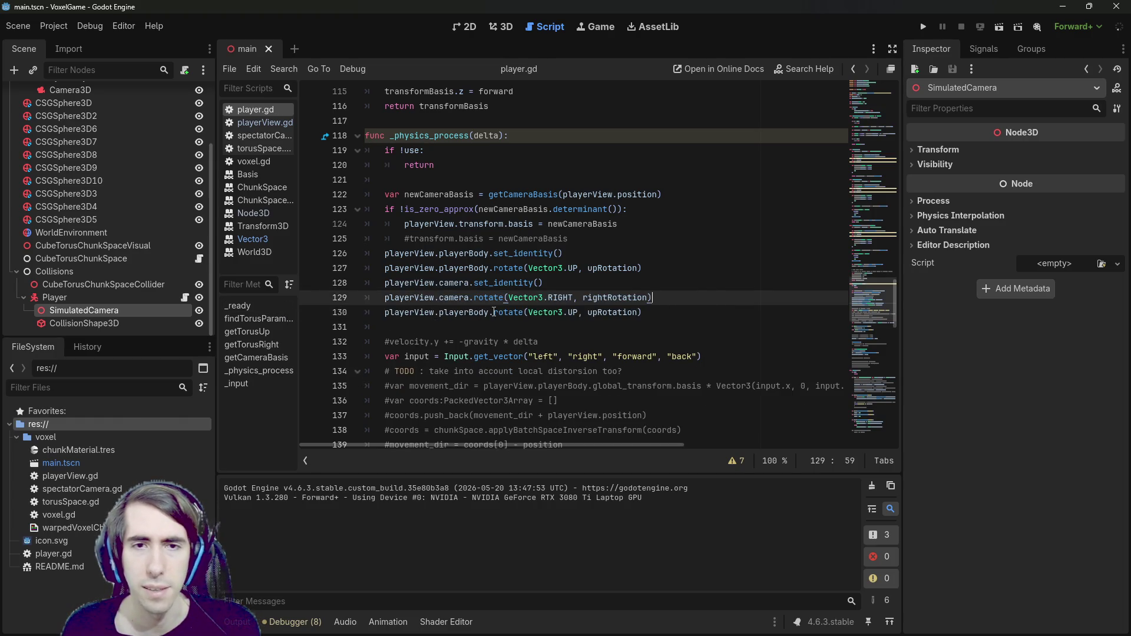
{"action": "left_click", "coordinate": [494, 312]}
{"action": "key", "text": "BackSpace"}
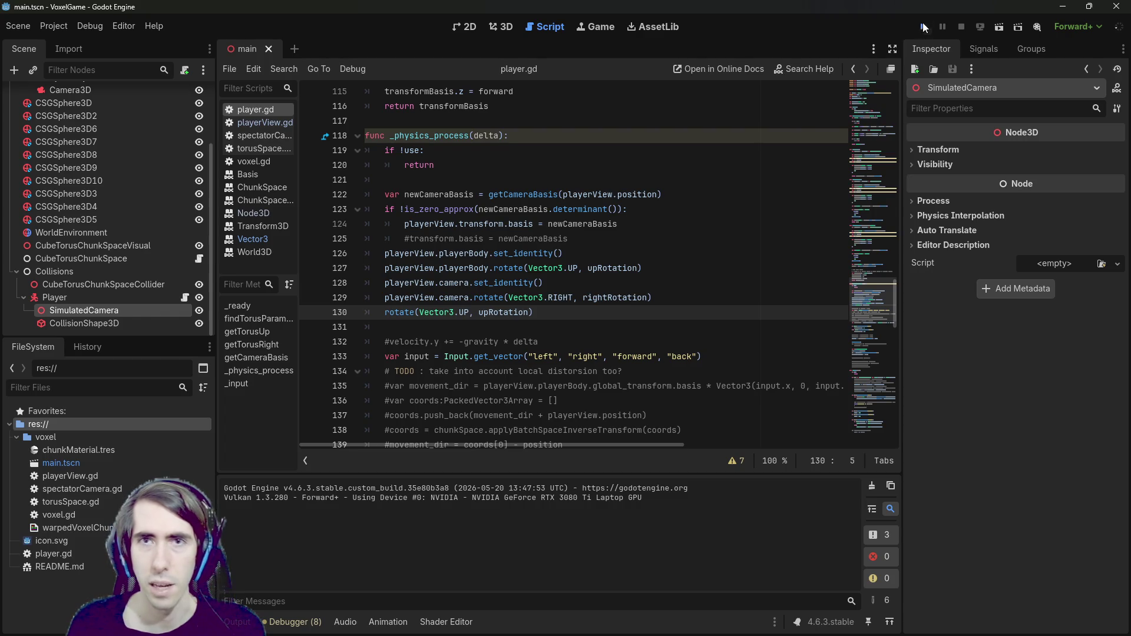
{"action": "left_click", "coordinate": [923, 26]}
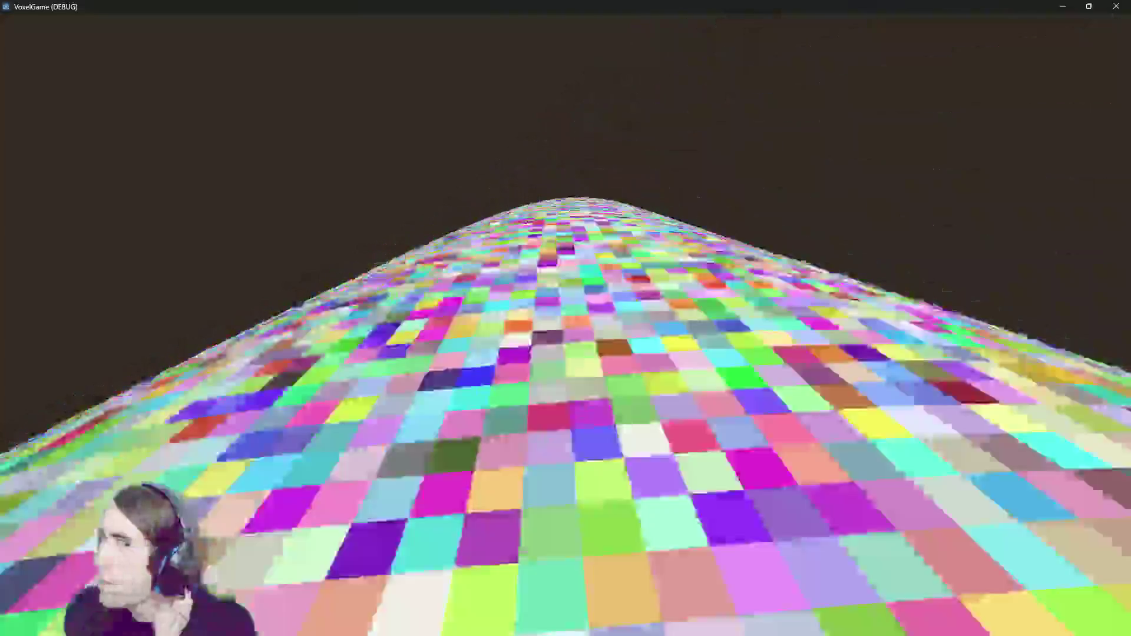
Play the VoxelGame debug build on the torus, then close it with F8 to return to player.gd
{"action": "key", "text": "F8"}
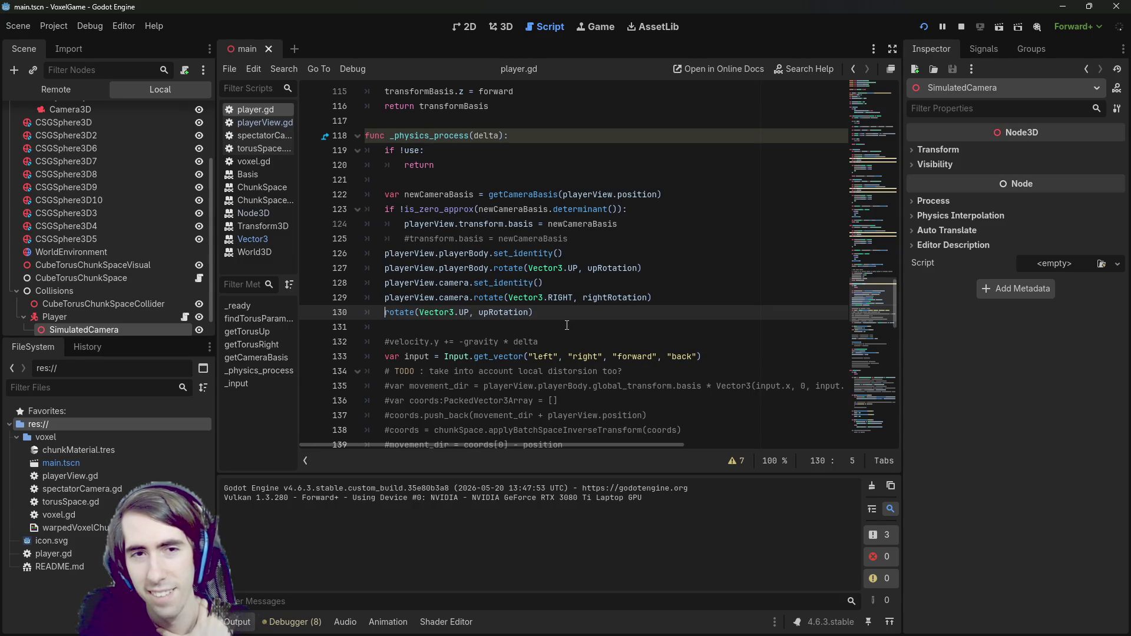
Insert a plain set_identity() line before rotate(Vector3.UP, upRotation) and save player.gd
{"action": "scroll", "coordinate": [566, 325], "scroll_direction": "down", "scroll_amount": 10}
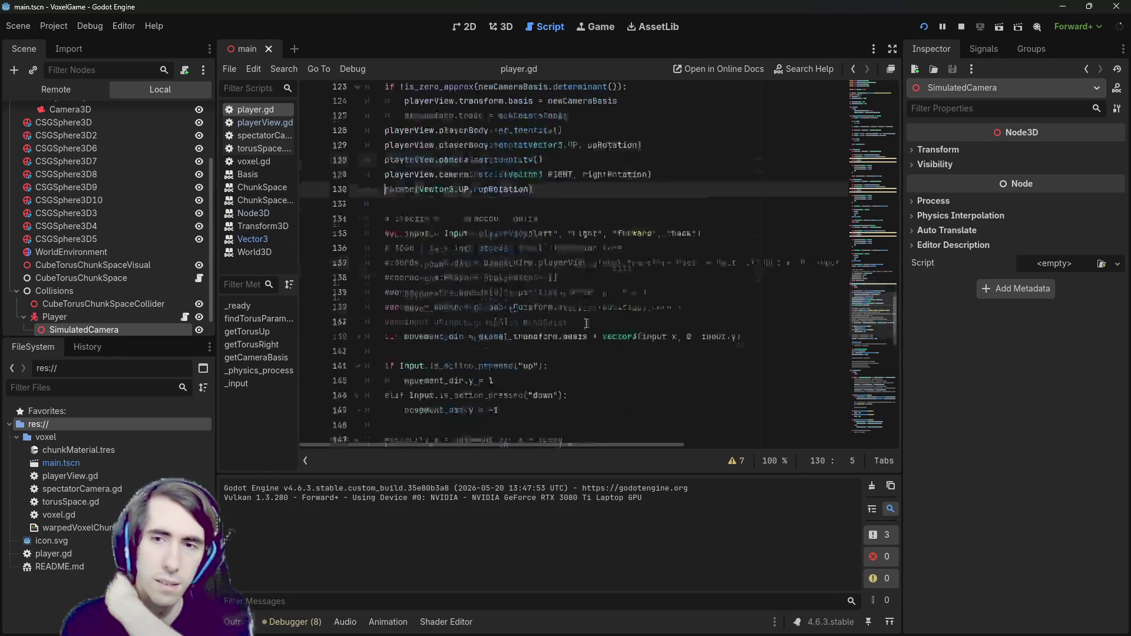
{"action": "scroll", "coordinate": [582, 315], "scroll_direction": "up", "scroll_amount": 12}
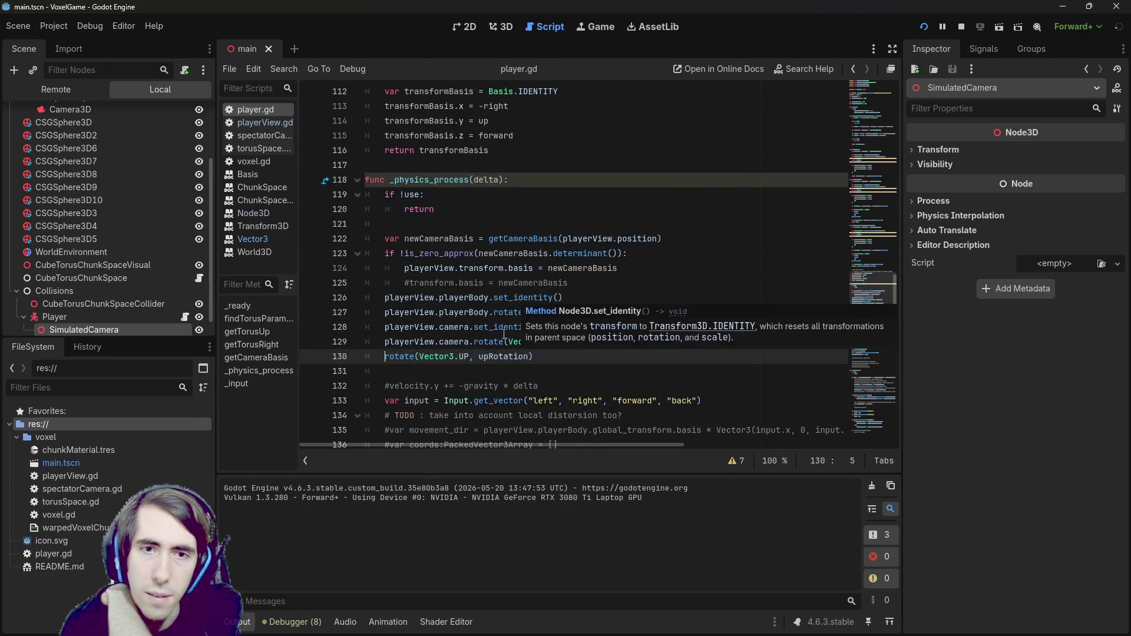
{"action": "double_click", "coordinate": [403, 356]}
{"action": "left_click_drag", "start_coordinate": [559, 328], "coordinate": [386, 342]}
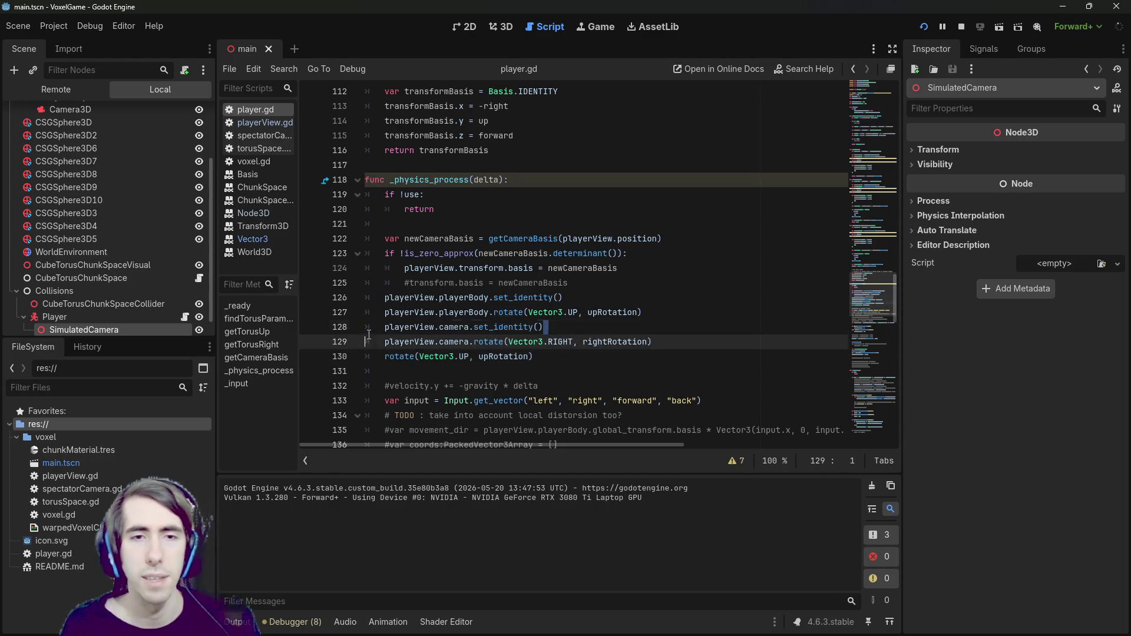
{"action": "left_click", "coordinate": [668, 346]}
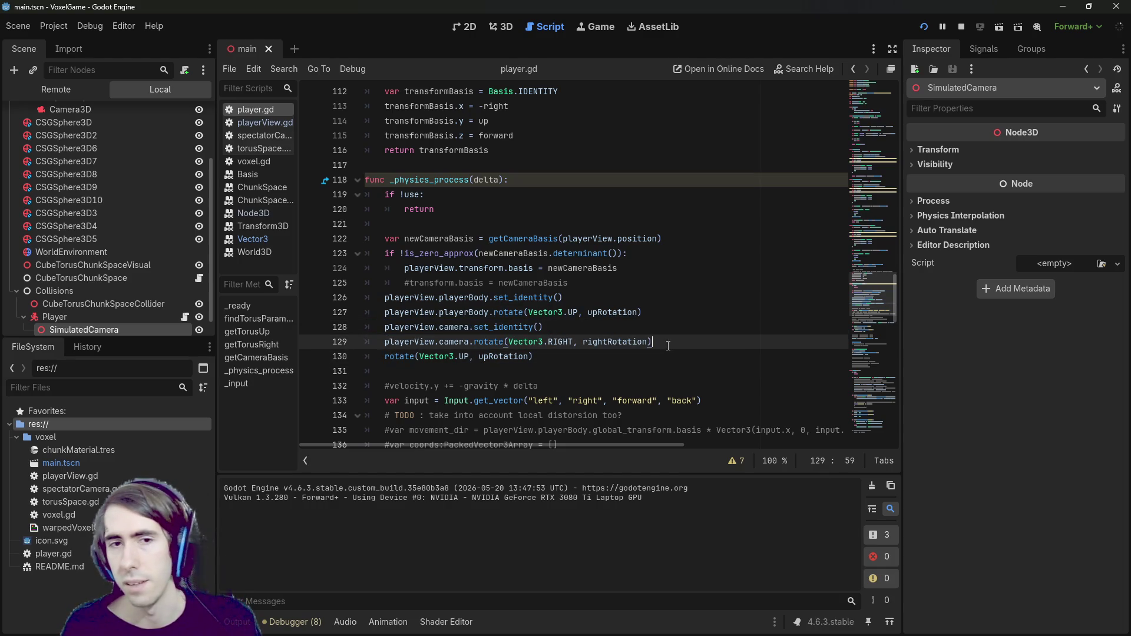
{"action": "key", "text": "Return"}
{"action": "key", "text": "ctrl+v"}
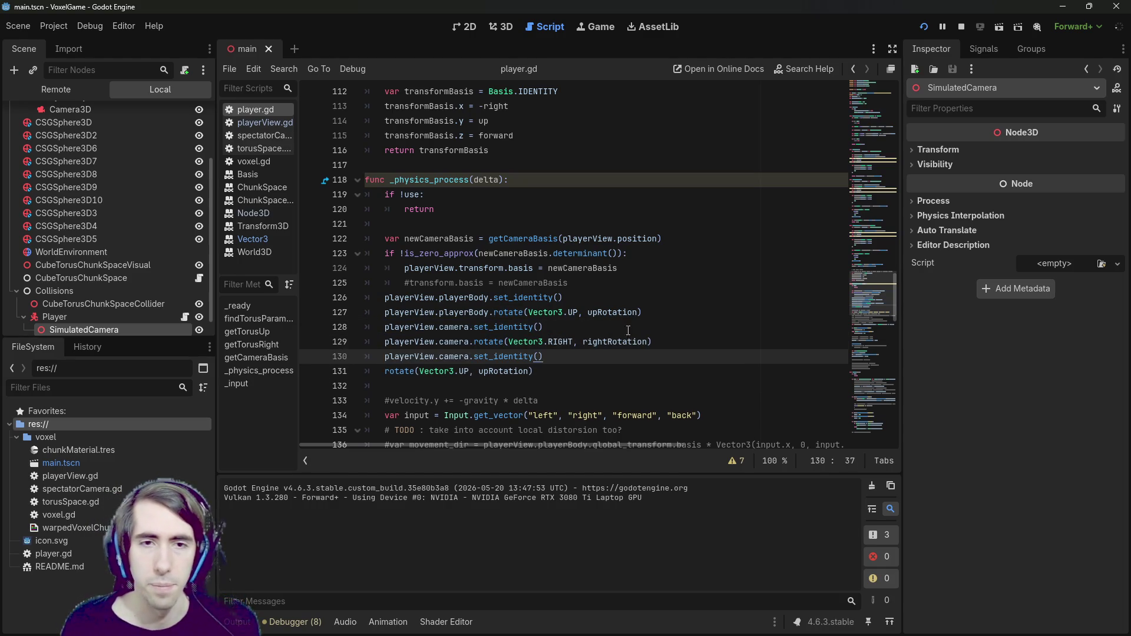
{"action": "double_click", "coordinate": [398, 356]}
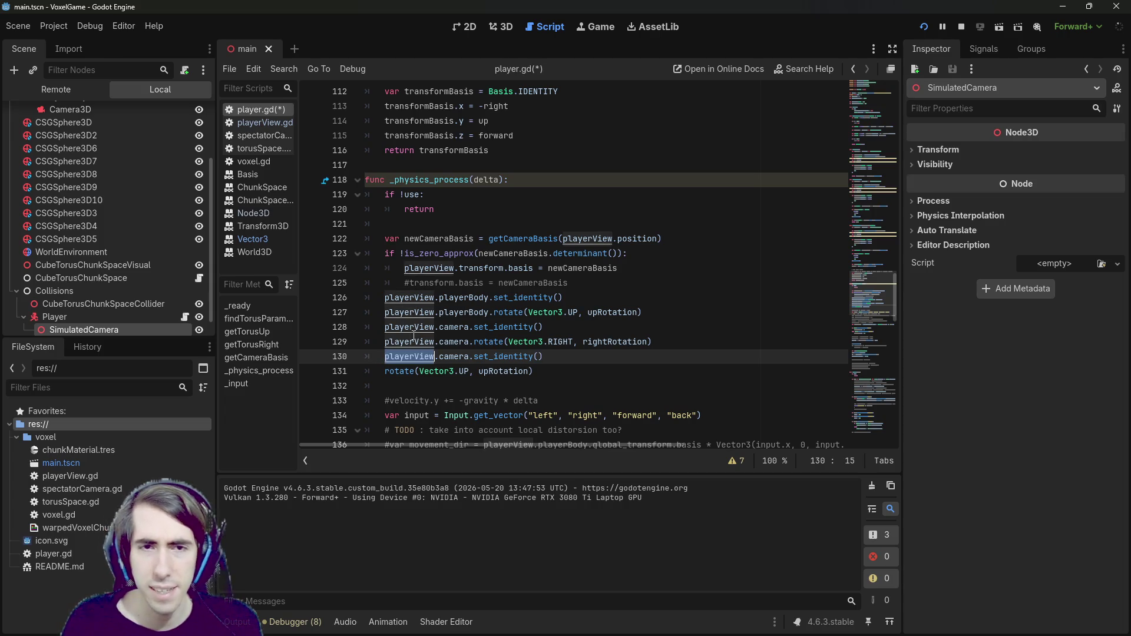
{"action": "key", "text": "ctrl+shift+Right"}
{"action": "key", "text": "ctrl+shift+Right"}
{"action": "key", "text": "ctrl+shift+Left"}
{"action": "key", "text": "BackSpace"}
{"action": "key", "text": "ctrl+s"}
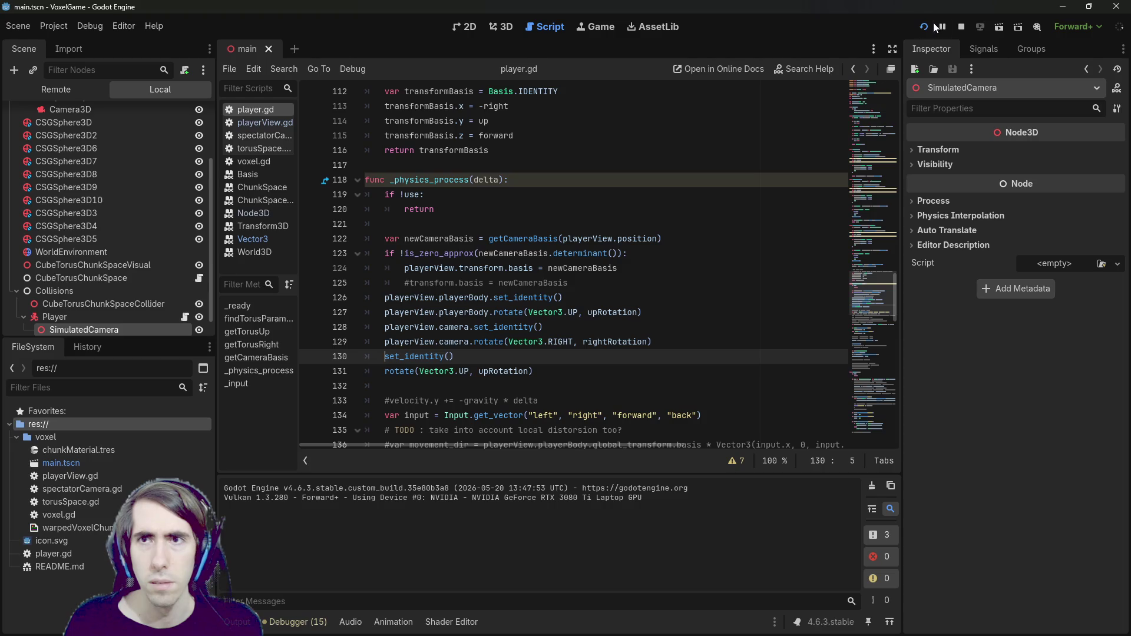
Stop the running game and read the Node3D set_identity documentation before returning to the script
{"action": "left_click", "coordinate": [961, 28]}
{"action": "left_click", "coordinate": [425, 356], "text": "ctrl"}
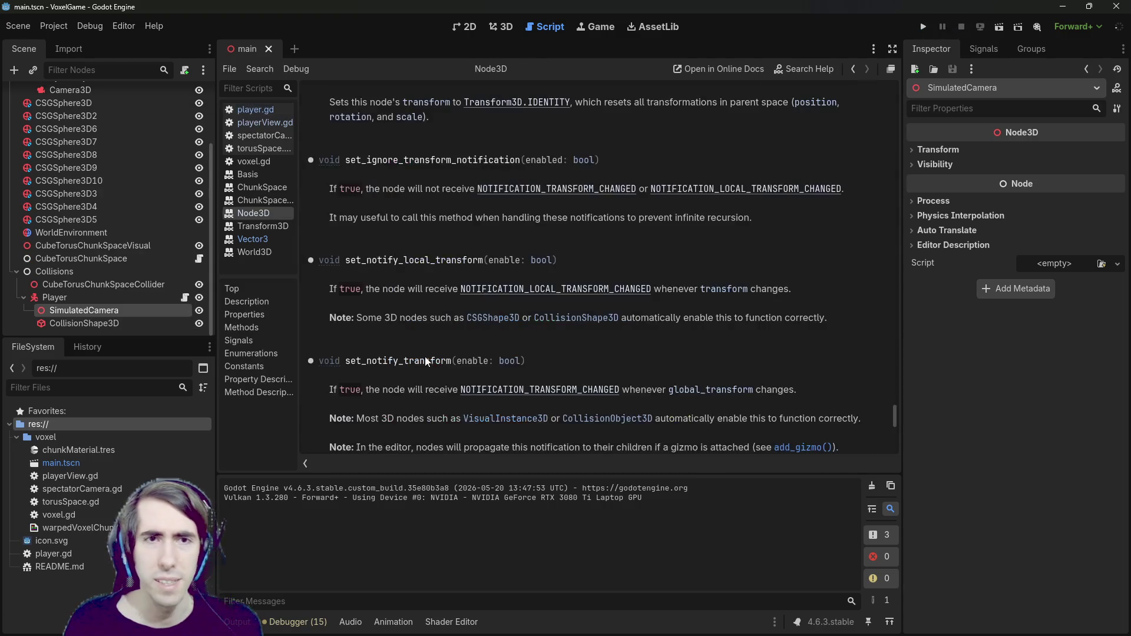
{"action": "scroll", "coordinate": [413, 211], "scroll_direction": "up", "scroll_amount": 3}
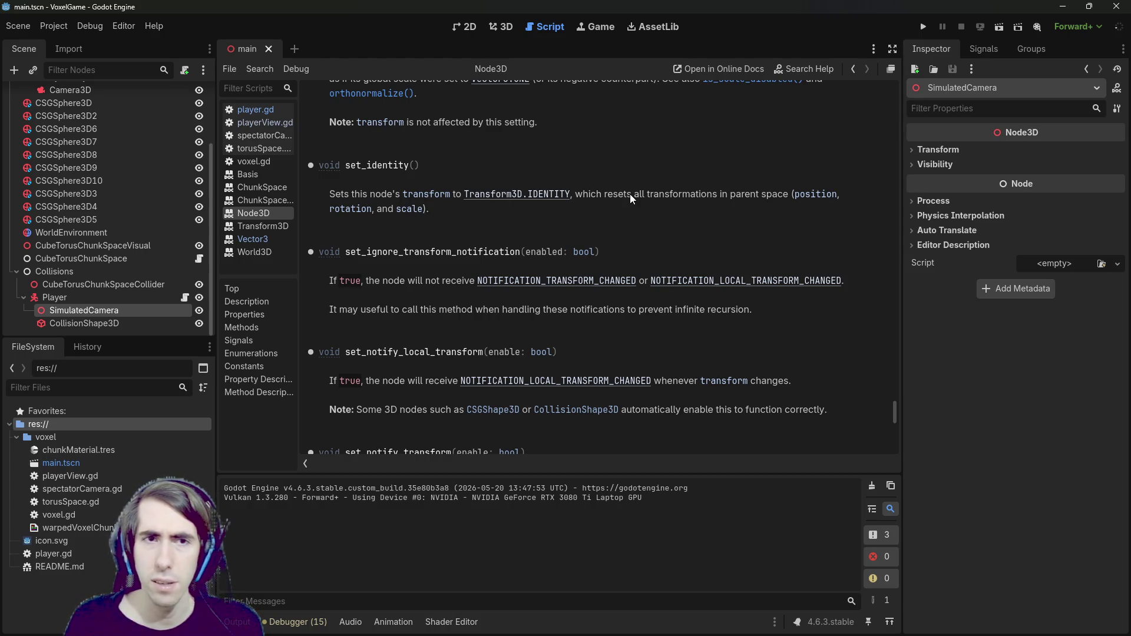
{"action": "key", "text": "alt+Left"}
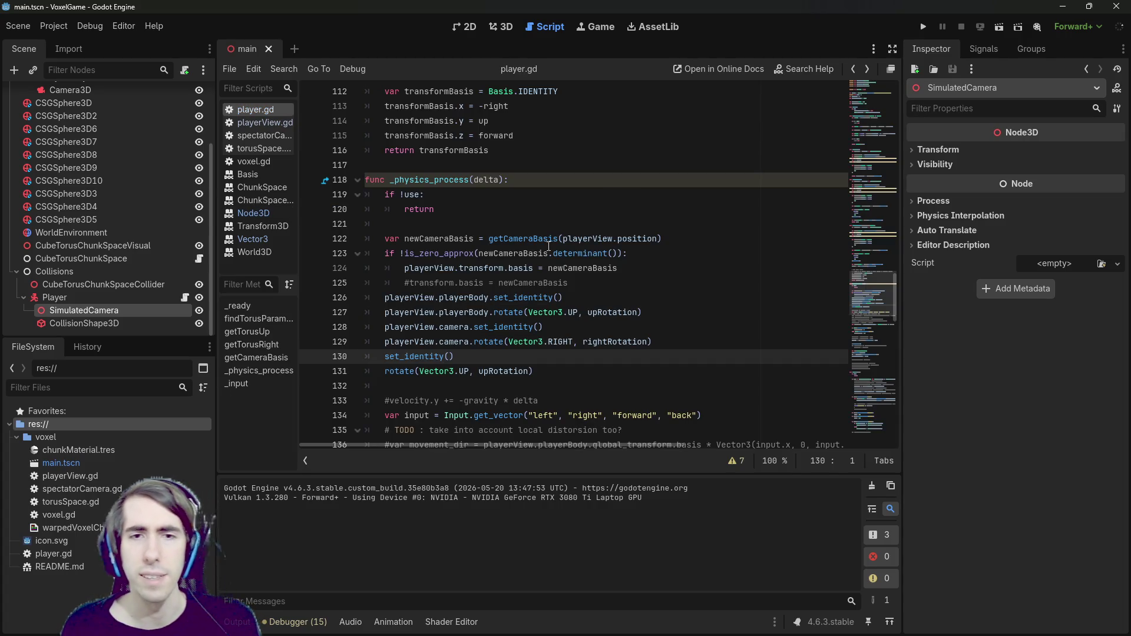
Change line 126 to playerView.playerBody.rotation = Vector3(0,0,0), checking the rotation docs
{"action": "double_click", "coordinate": [523, 297]}
{"action": "type", "text": "set"}
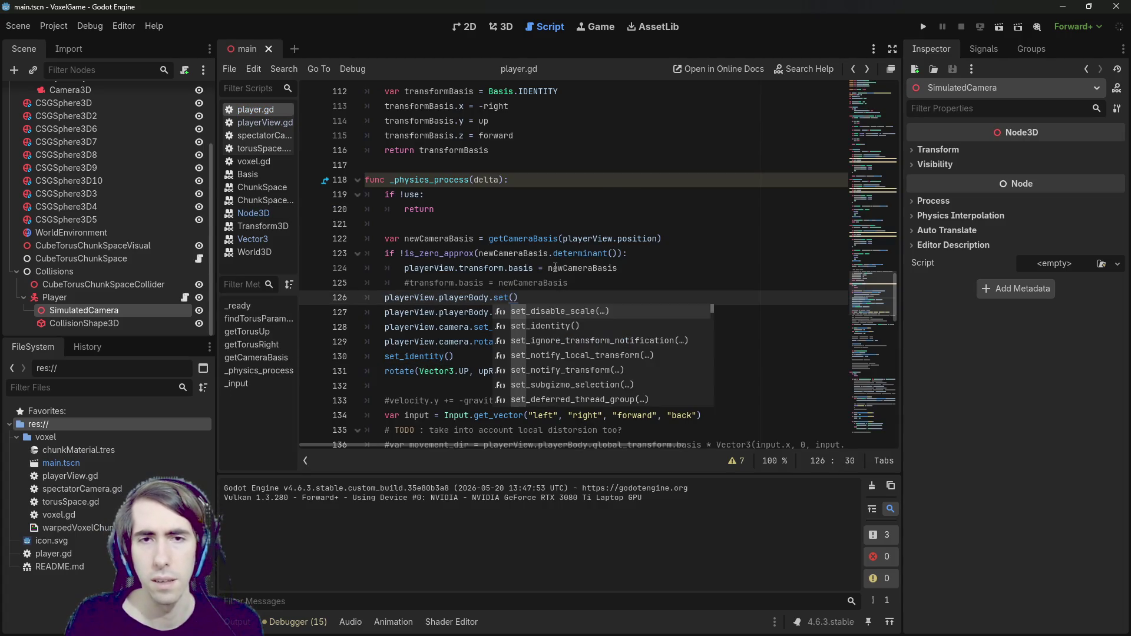
{"action": "type", "text": "_rotat"}
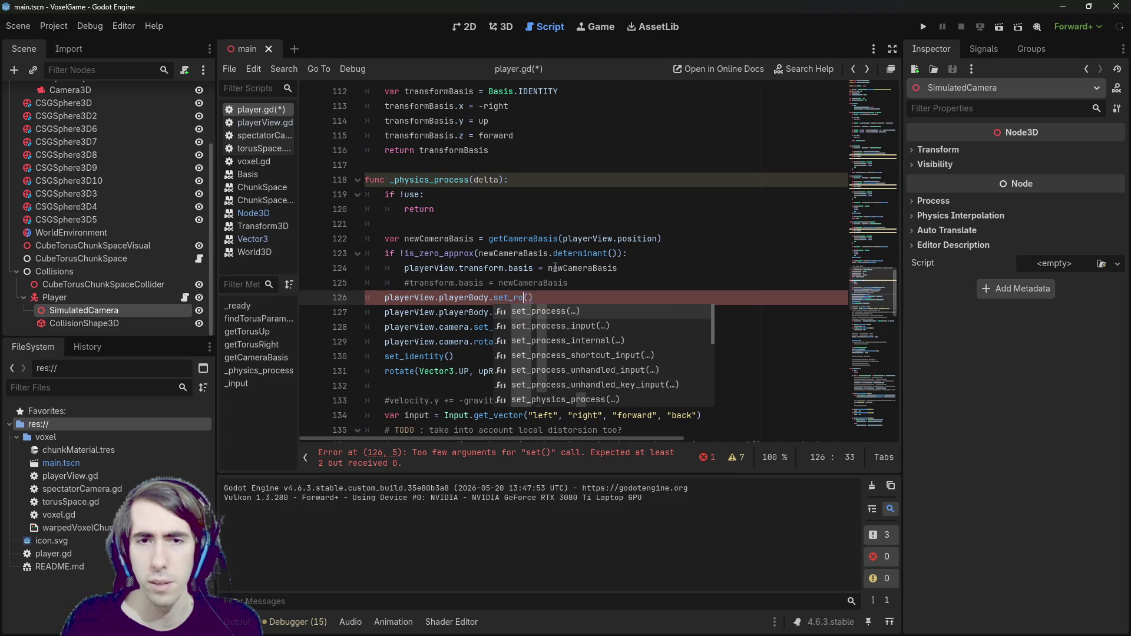
{"action": "key", "text": "ctrl+BackSpace"}
{"action": "type", "text": "rotat"}
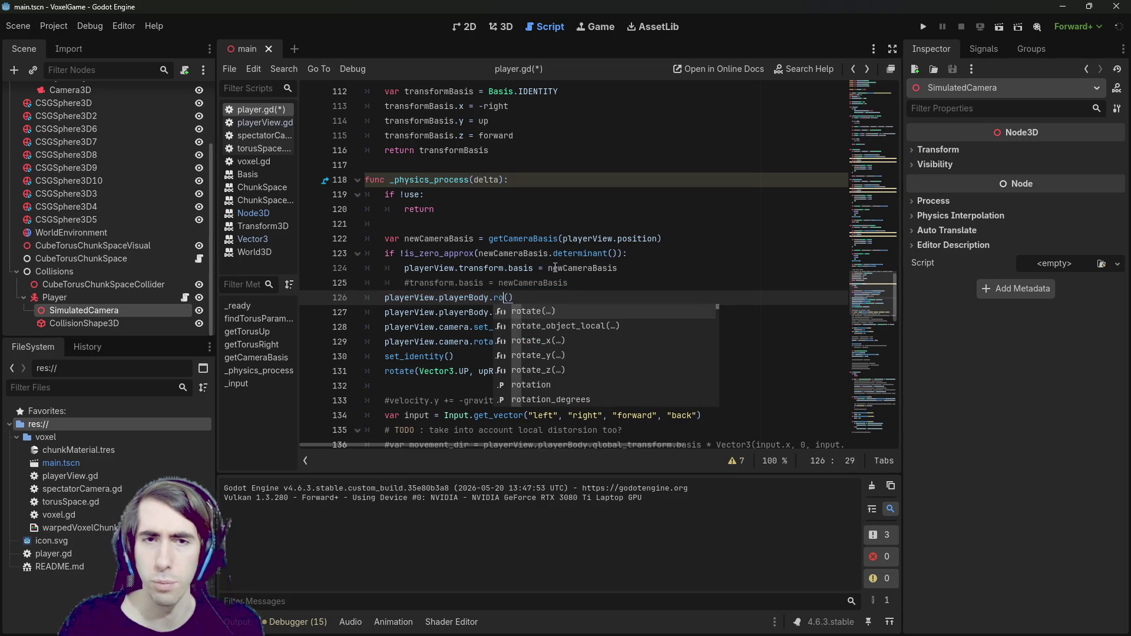
{"action": "key", "text": "Down"}
{"action": "key", "text": "Down"}
{"action": "key", "text": "Down"}
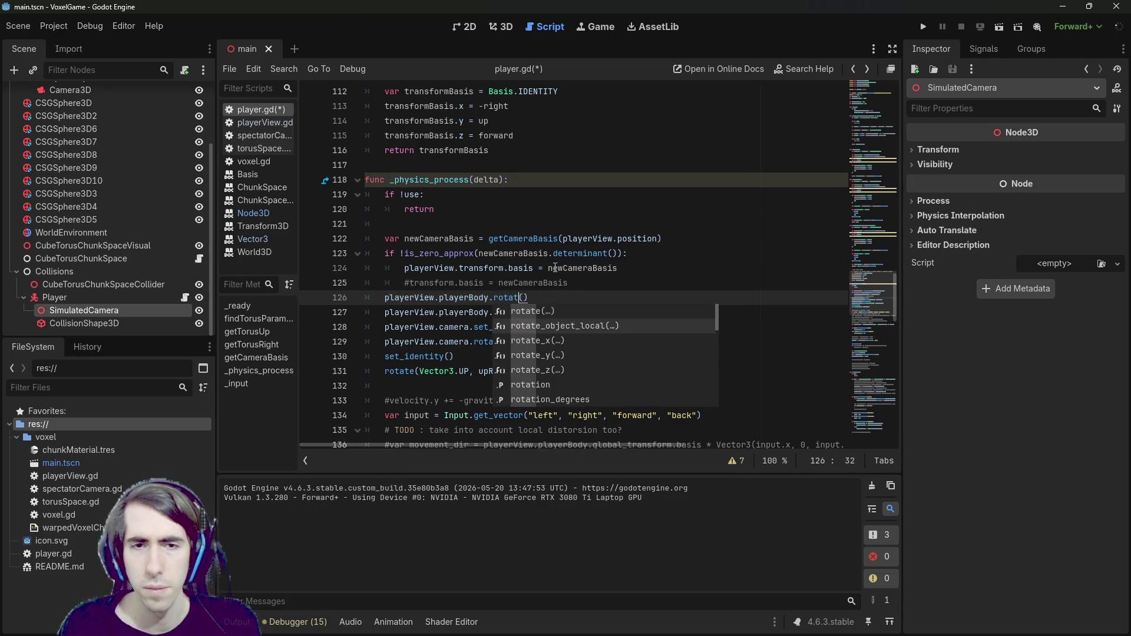
{"action": "key", "text": "Return"}
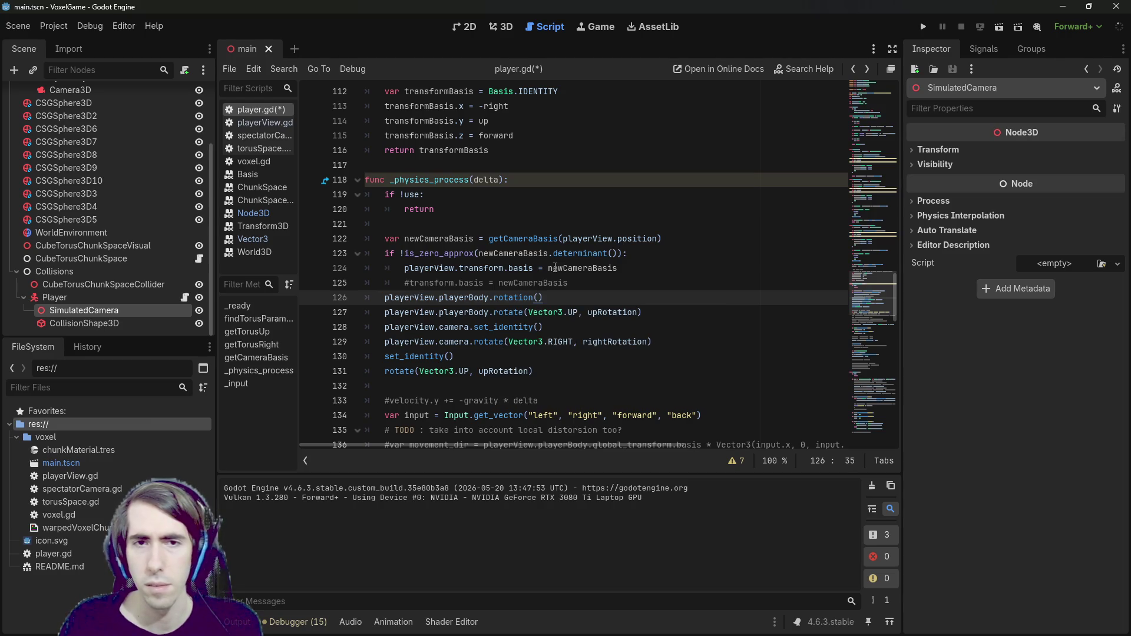
{"action": "key", "text": "Right"}
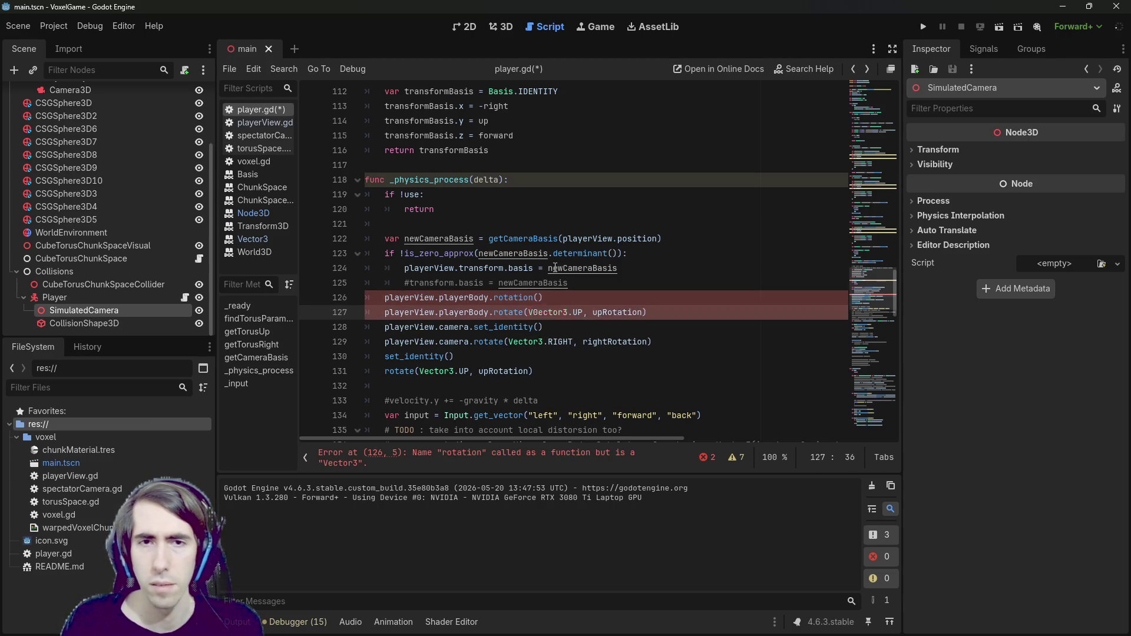
{"action": "key", "text": "ctrl+s"}
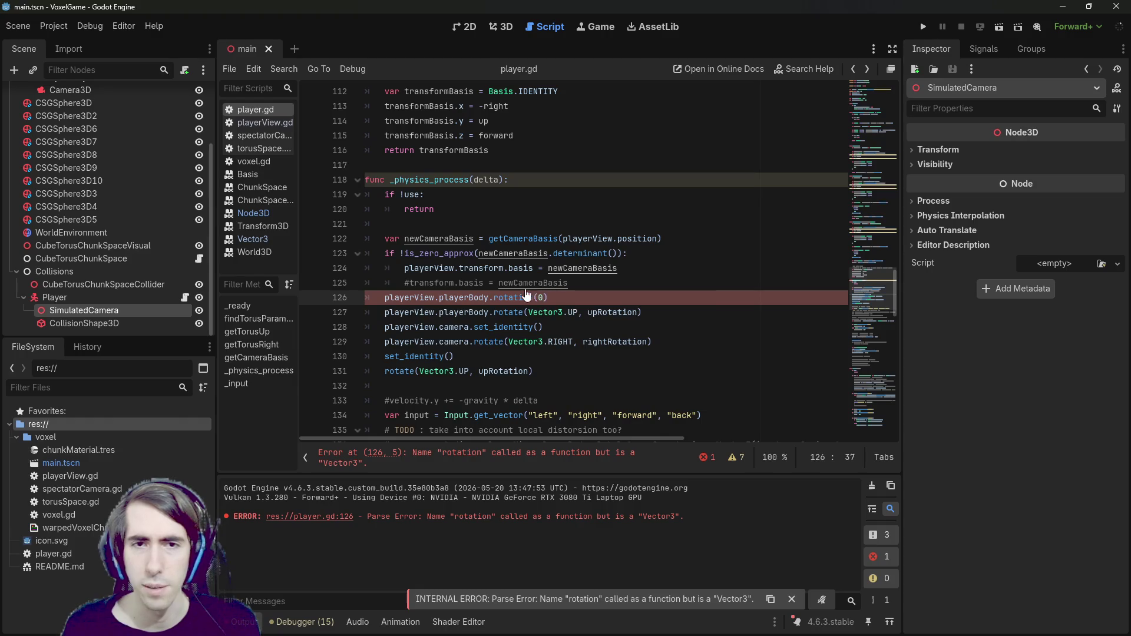
{"action": "left_click", "coordinate": [519, 297], "text": "ctrl"}
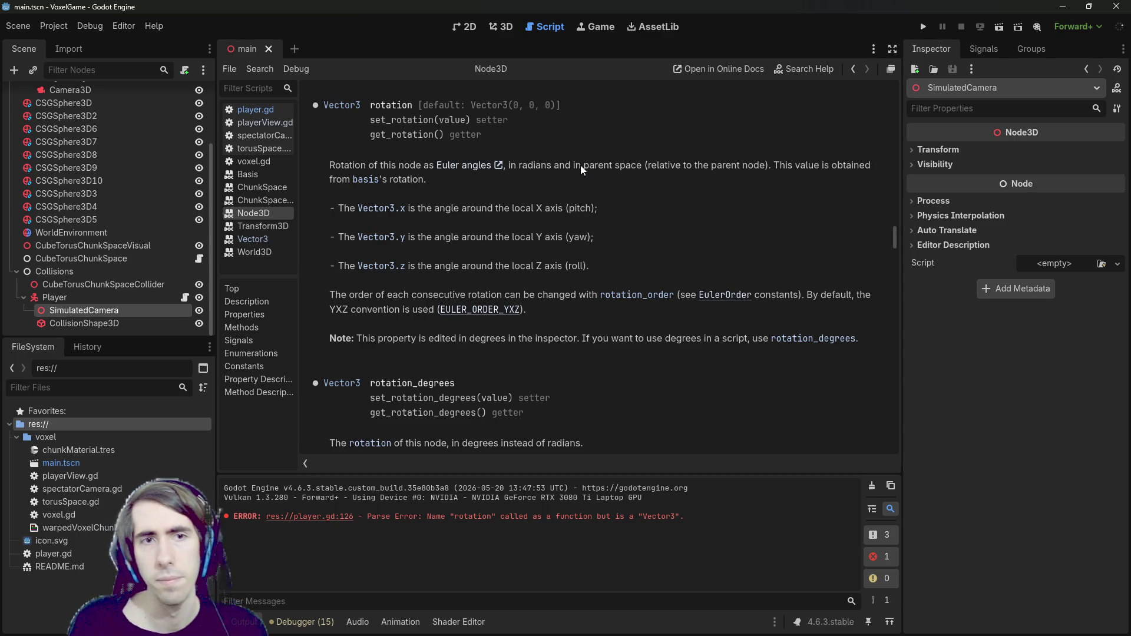
{"action": "key", "text": "alt+Left"}
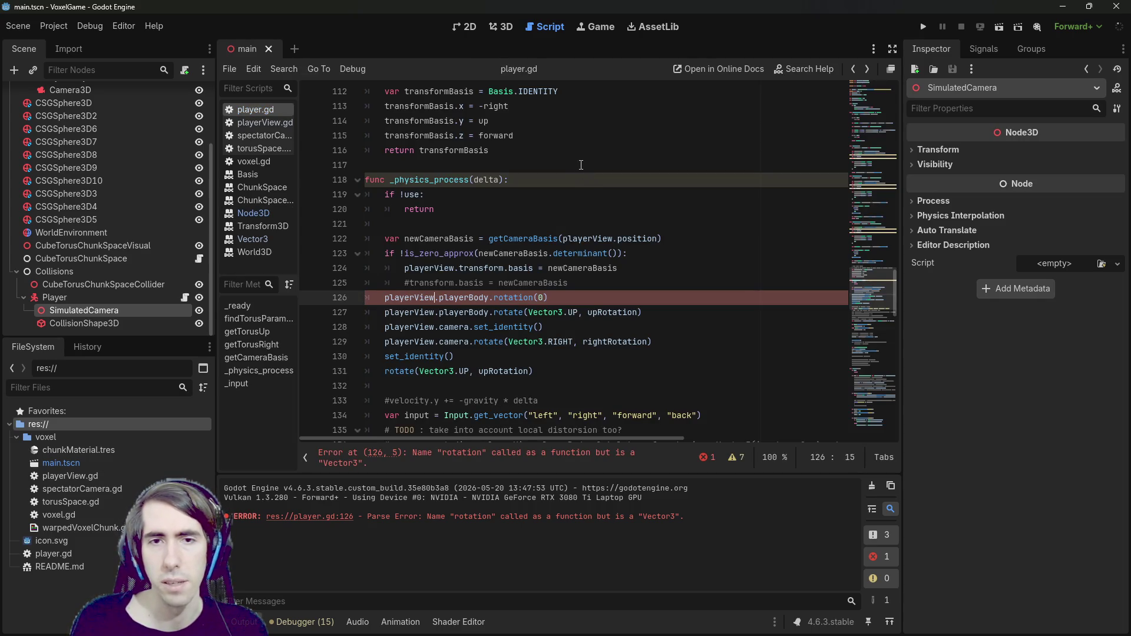
{"action": "type", "text": ",0,0"}
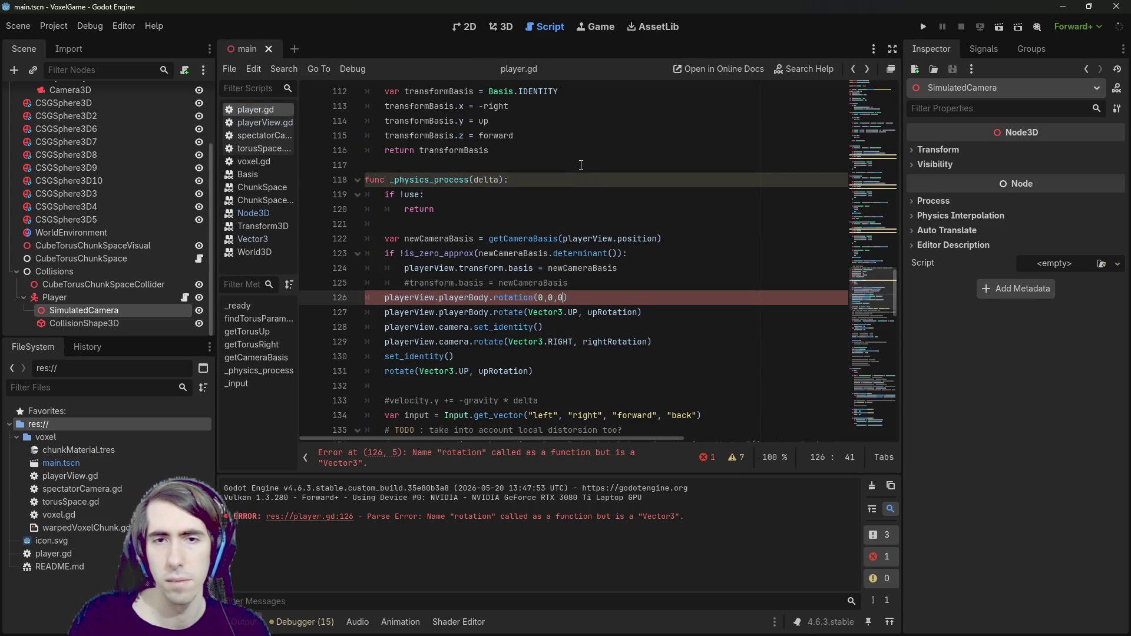
{"action": "left_click_drag", "start_coordinate": [567, 298], "coordinate": [365, 298]}
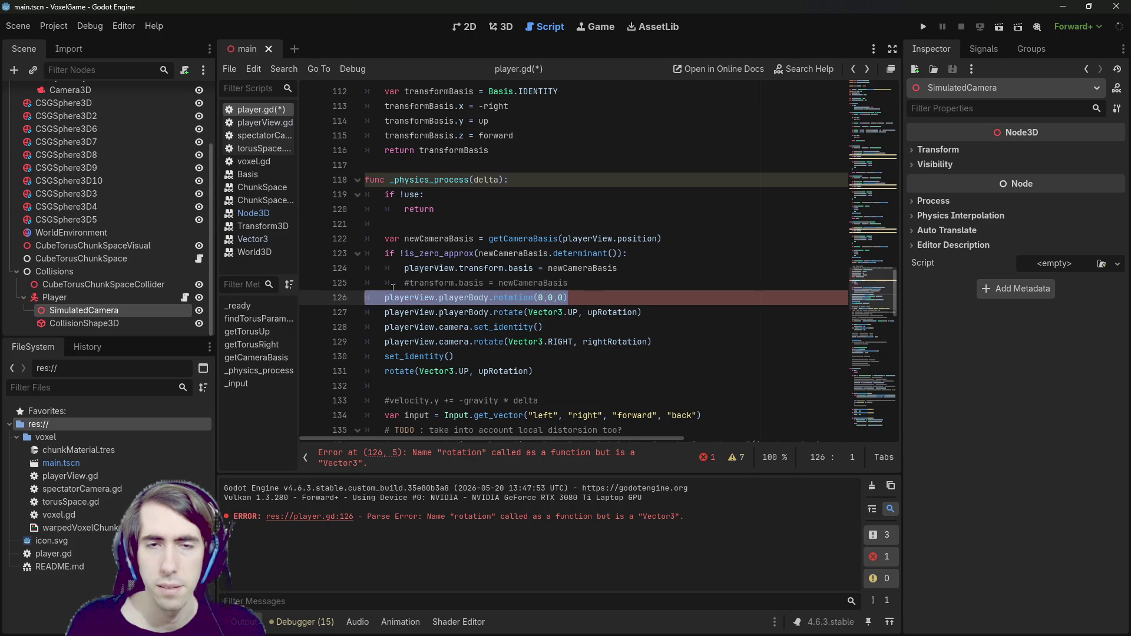
{"action": "left_click", "coordinate": [521, 298], "text": "ctrl"}
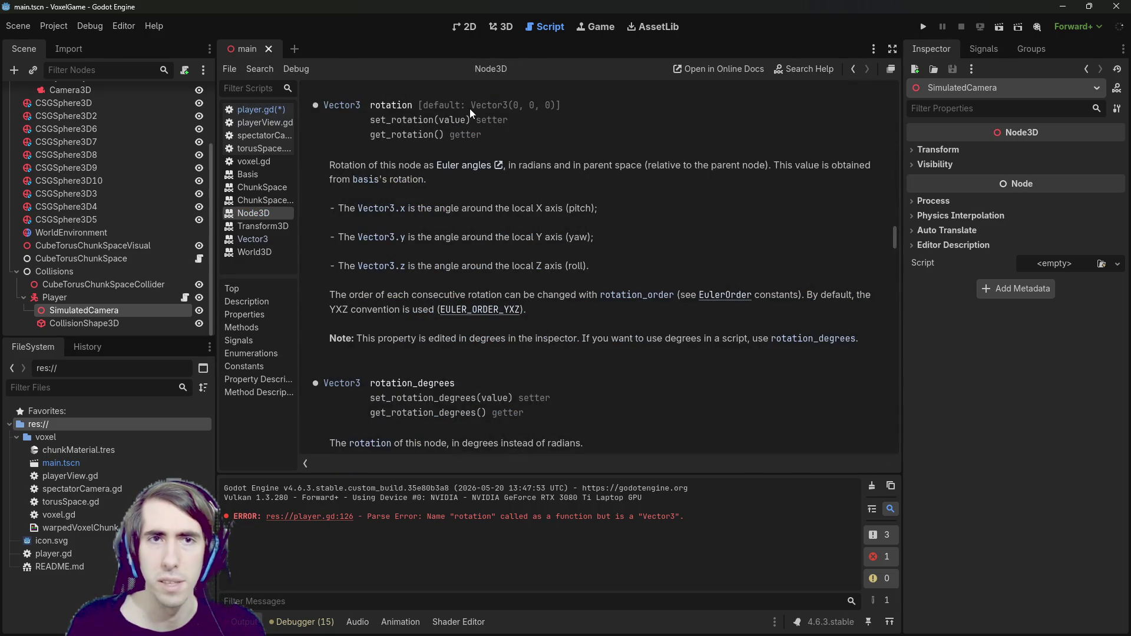
{"action": "key", "text": "alt+Left"}
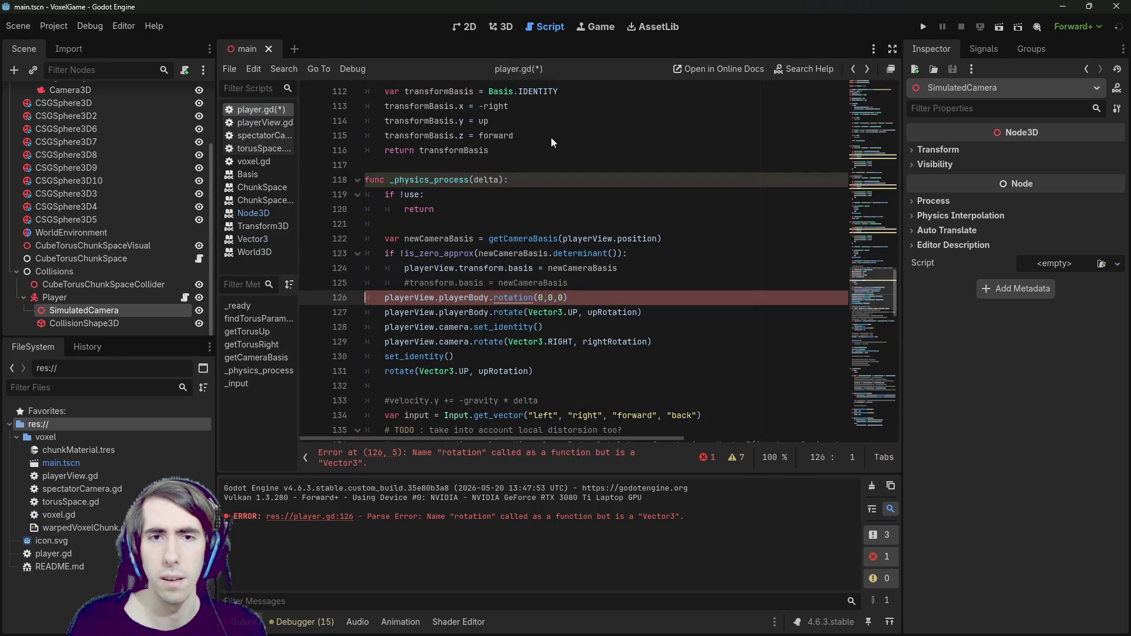
{"action": "type", "text": "= Vec"}
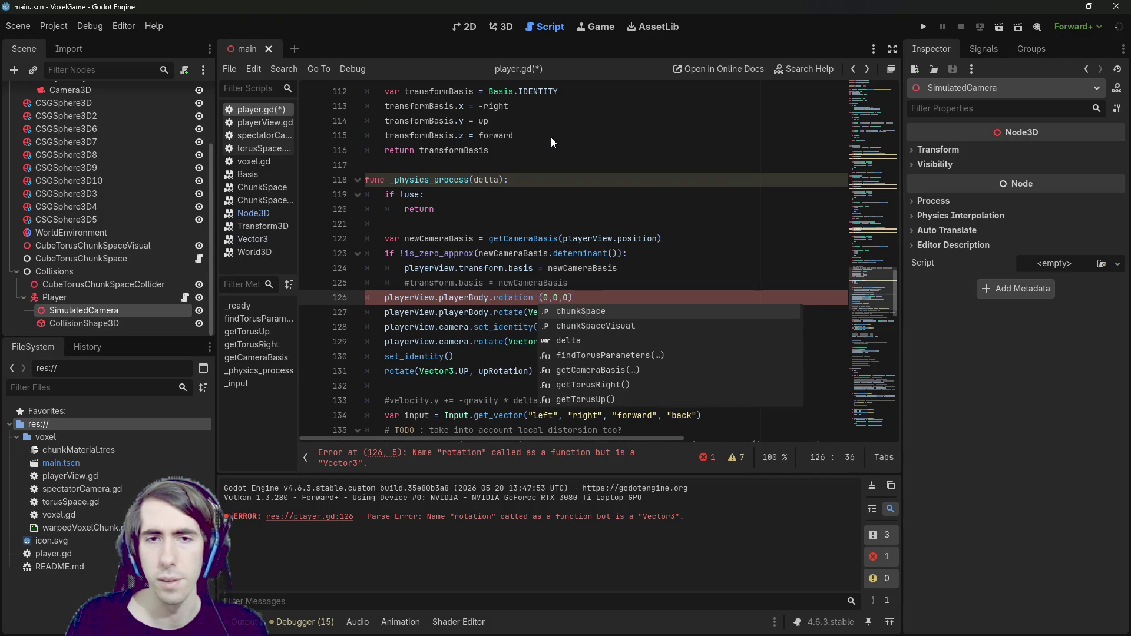
{"action": "type", "text": "tor3"}
{"action": "key", "text": "ctrl+s"}
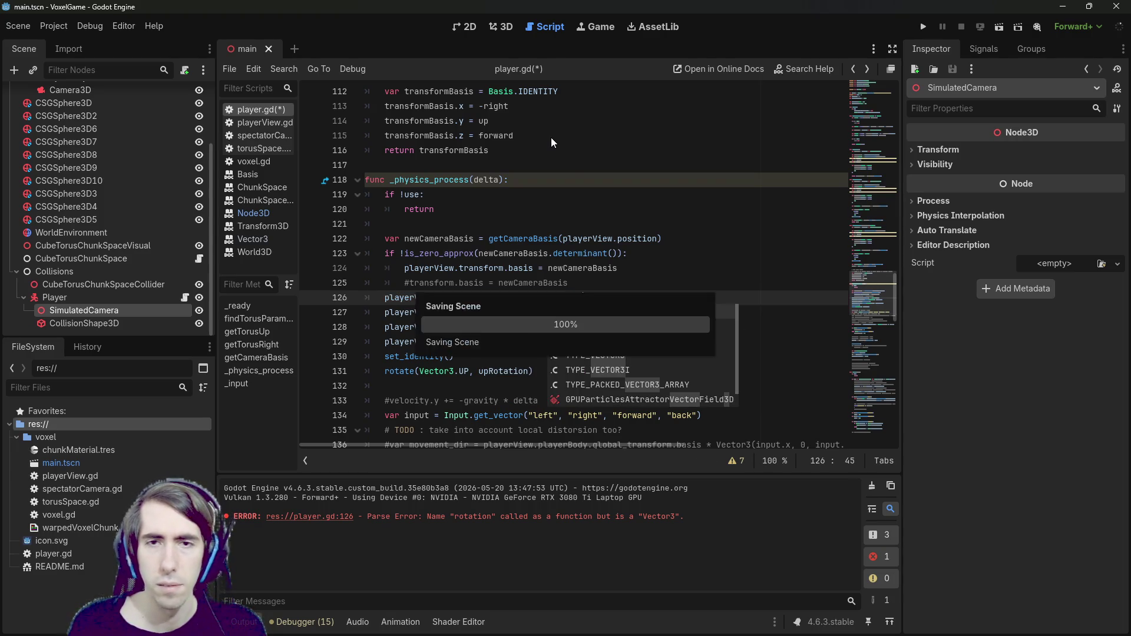
{"action": "left_click", "coordinate": [647, 268]}
Copy the rotation reset for playerView.camera and delete the camera set_identity() line
{"action": "left_click_drag", "start_coordinate": [617, 297], "coordinate": [362, 297]}
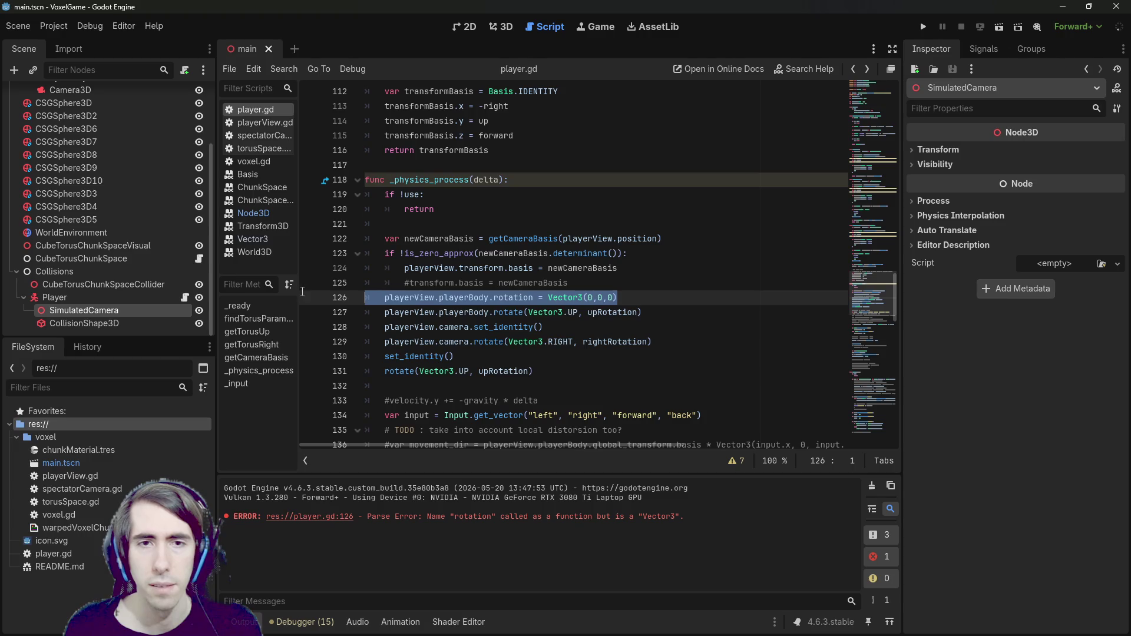
{"action": "left_click_drag", "start_coordinate": [543, 327], "coordinate": [292, 332]}
{"action": "key", "text": "End"}
{"action": "key", "text": "Return"}
{"action": "key", "text": "ctrl+v"}
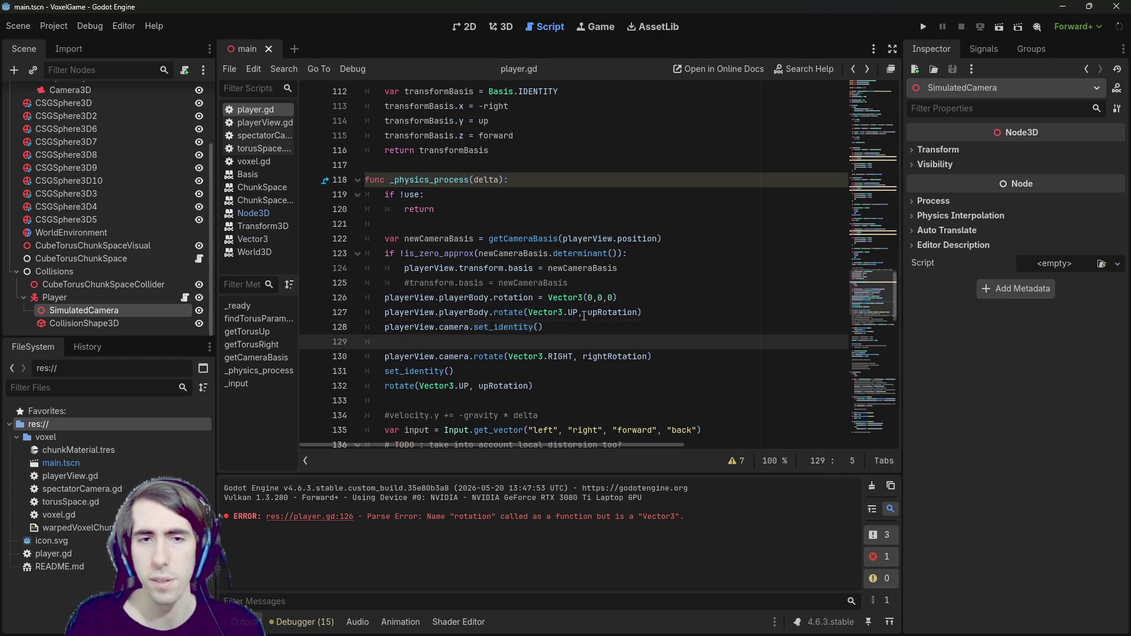
{"action": "left_click_drag", "start_coordinate": [382, 329], "coordinate": [469, 328]}
{"action": "key", "text": "ctrl+c"}
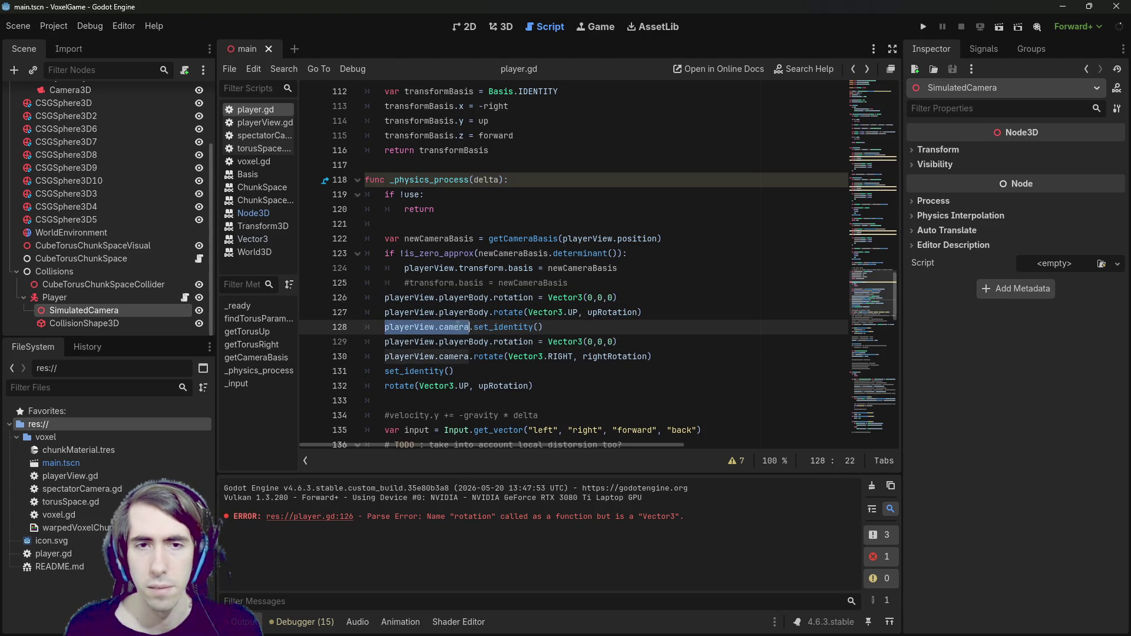
{"action": "mouse_move", "coordinate": [385, 342]}
{"action": "left_mouse_down"}
{"action": "mouse_move", "coordinate": [489, 341]}
{"action": "mouse_move", "coordinate": [312, 333]}
{"action": "left_mouse_up"}
{"action": "key", "text": "ctrl+v"}
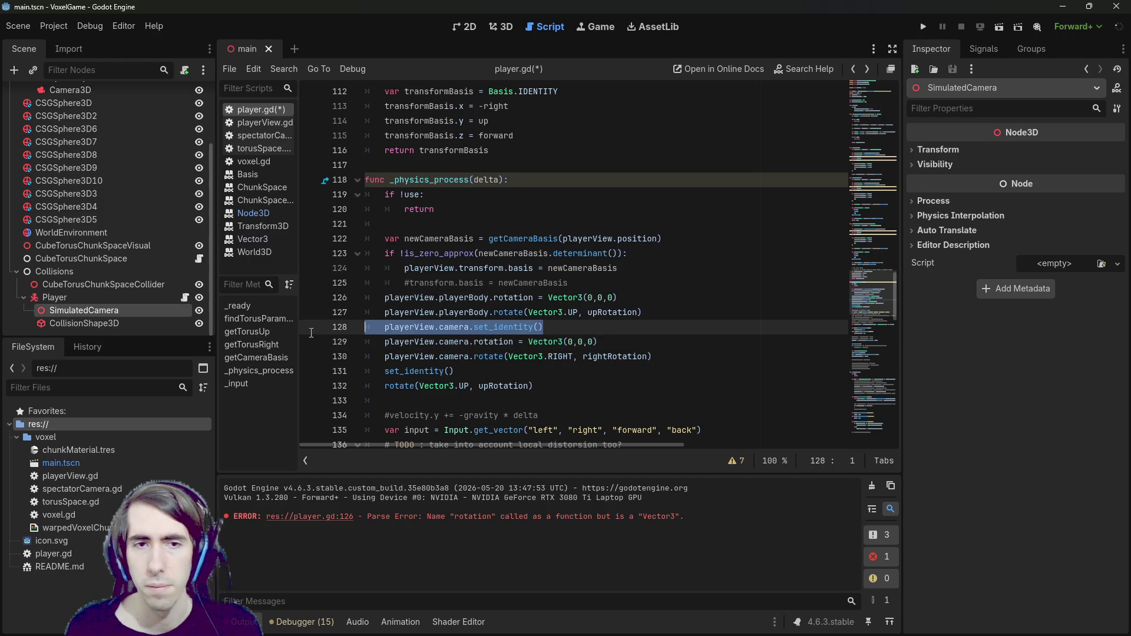
{"action": "key", "text": "BackSpace"}
{"action": "key", "text": "BackSpace"}
Save player.gd, run the game with the Vector3(0,0,0) rotation resets, then stop it
{"action": "key", "text": "ctrl+s"}
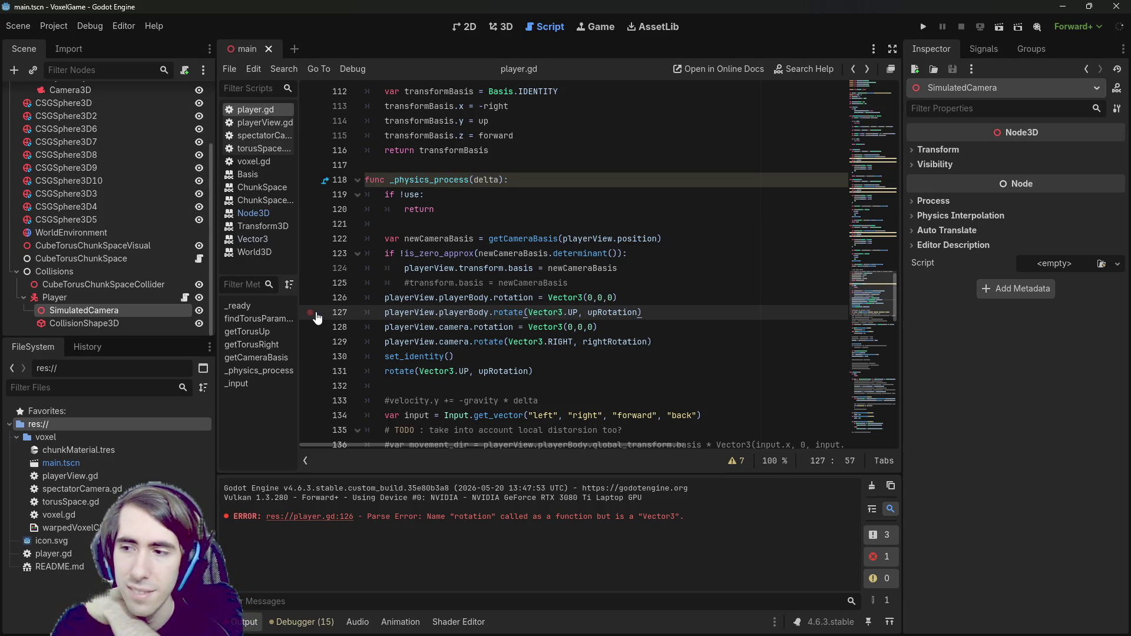
{"action": "left_click", "coordinate": [569, 327]}
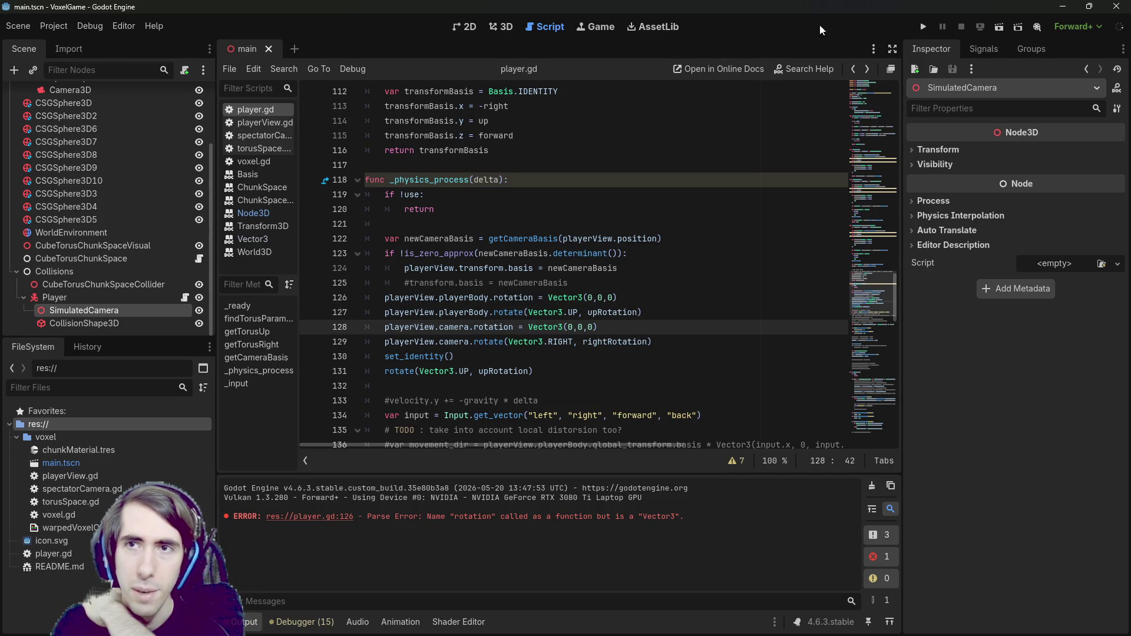
{"action": "left_click", "coordinate": [916, 26]}
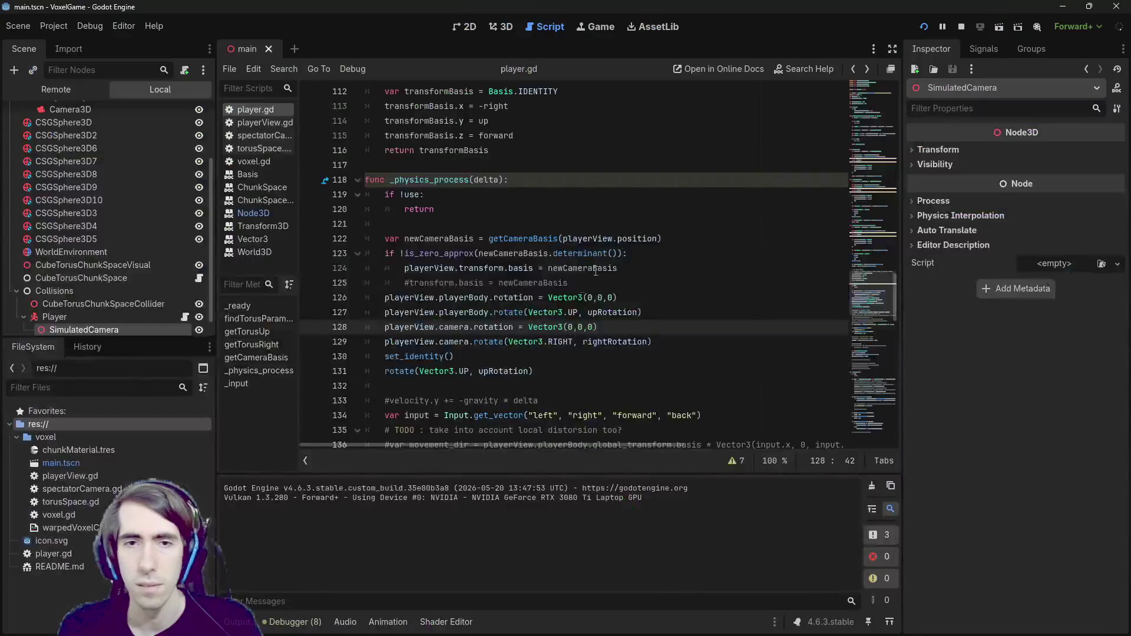
{"action": "left_click", "coordinate": [953, 29]}
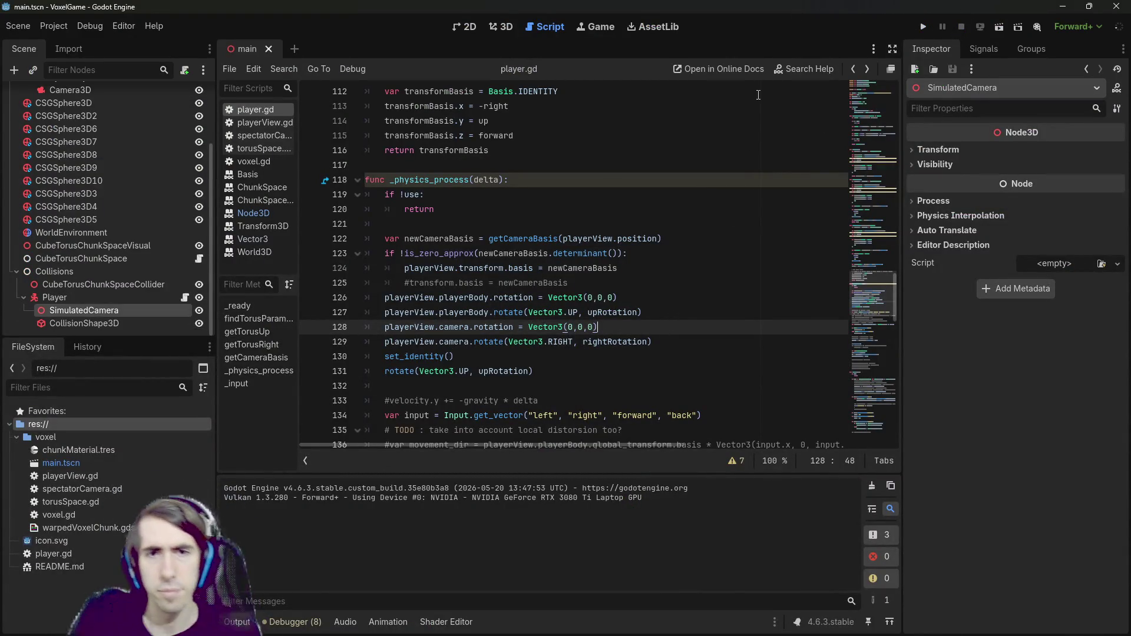
Undo the camera rotation edits and make line 126 playerView.playerBody.set_identity()
{"action": "key", "text": "ctrl+z"}
{"action": "key", "text": "ctrl+z"}
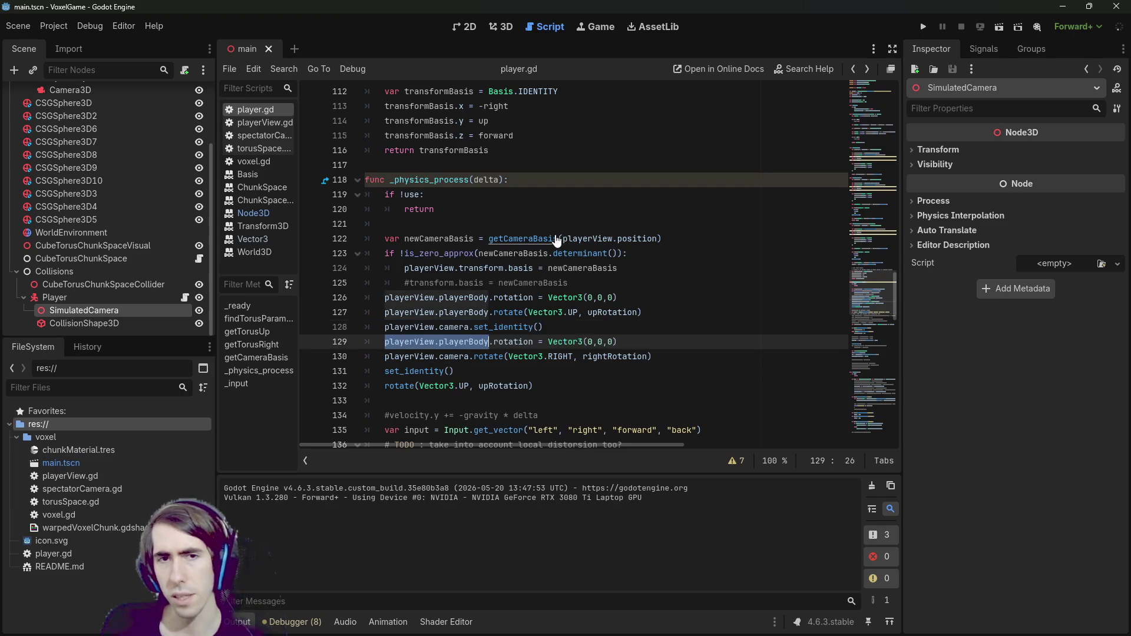
{"action": "key", "text": "ctrl+z"}
{"action": "key", "text": "ctrl+z"}
{"action": "key", "text": "ctrl+z"}
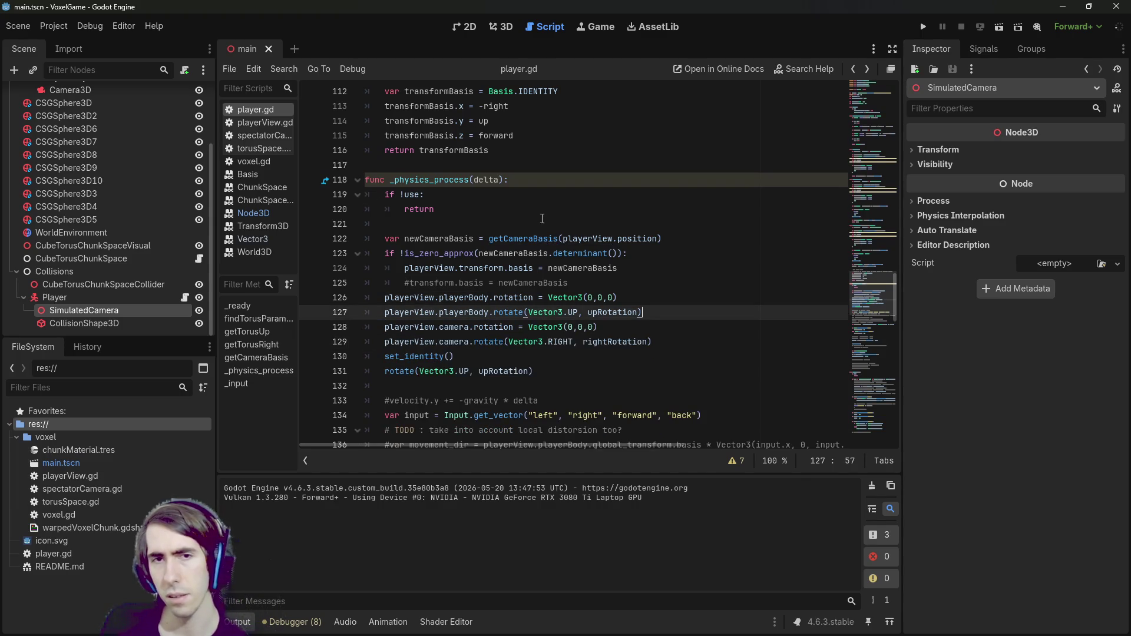
{"action": "left_click", "coordinate": [643, 302]}
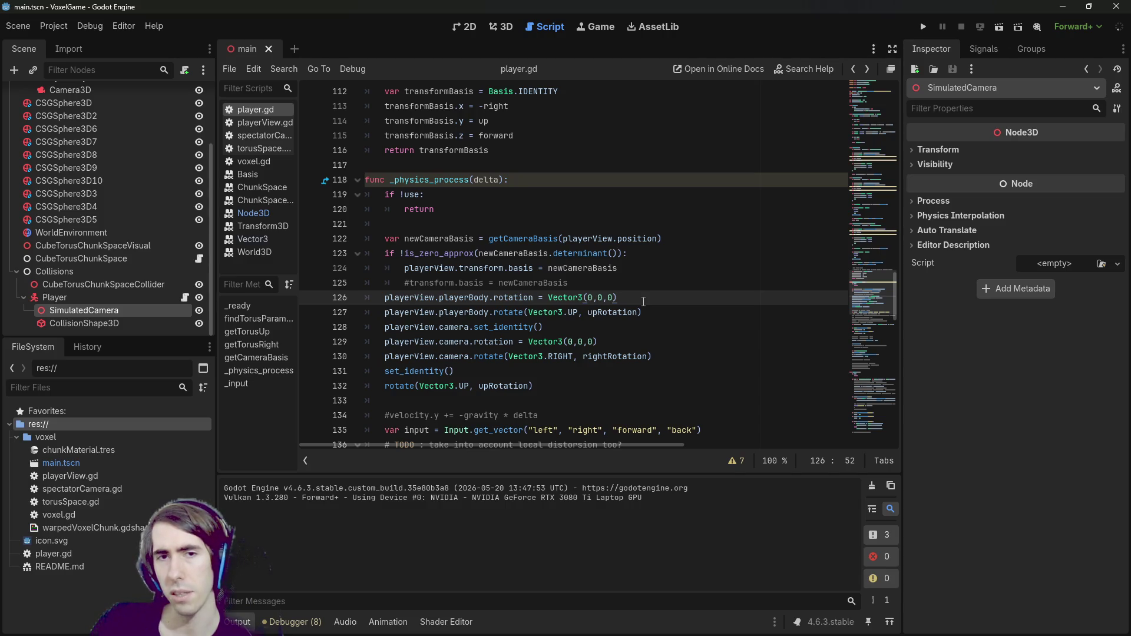
{"action": "key", "text": "ctrl+shift+Left"}
{"action": "key", "text": "ctrl+shift+Left"}
{"action": "key", "text": "ctrl+shift+Left"}
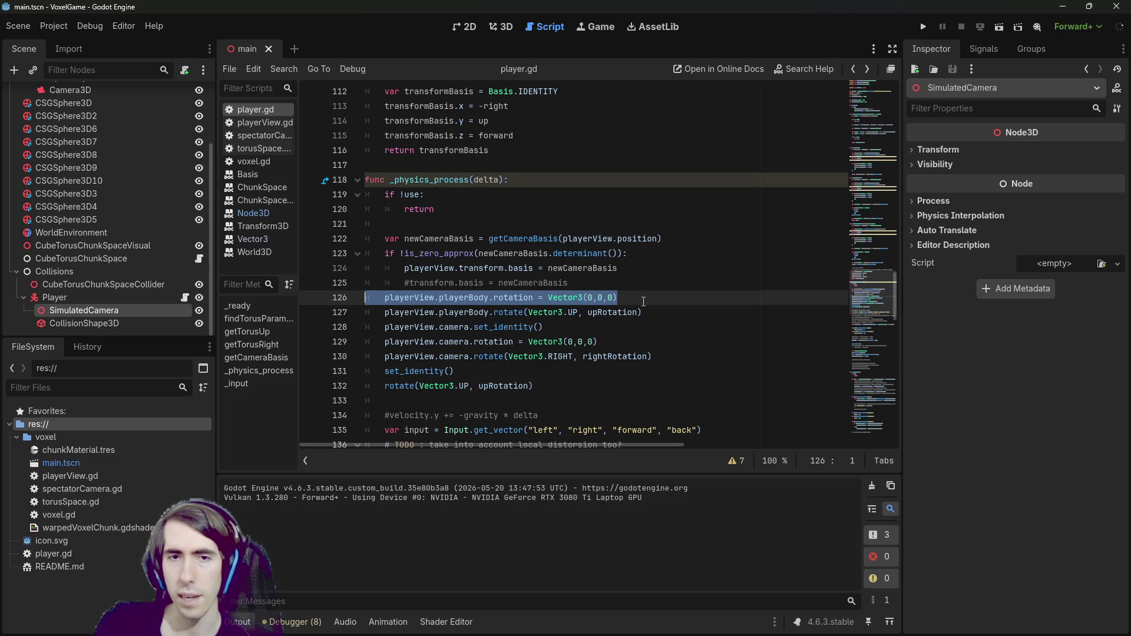
{"action": "key", "text": "BackSpace"}
{"action": "key", "text": "BackSpace"}
{"action": "key", "text": "Return"}
{"action": "type", "text": "playerView.playerBody.rotation("}
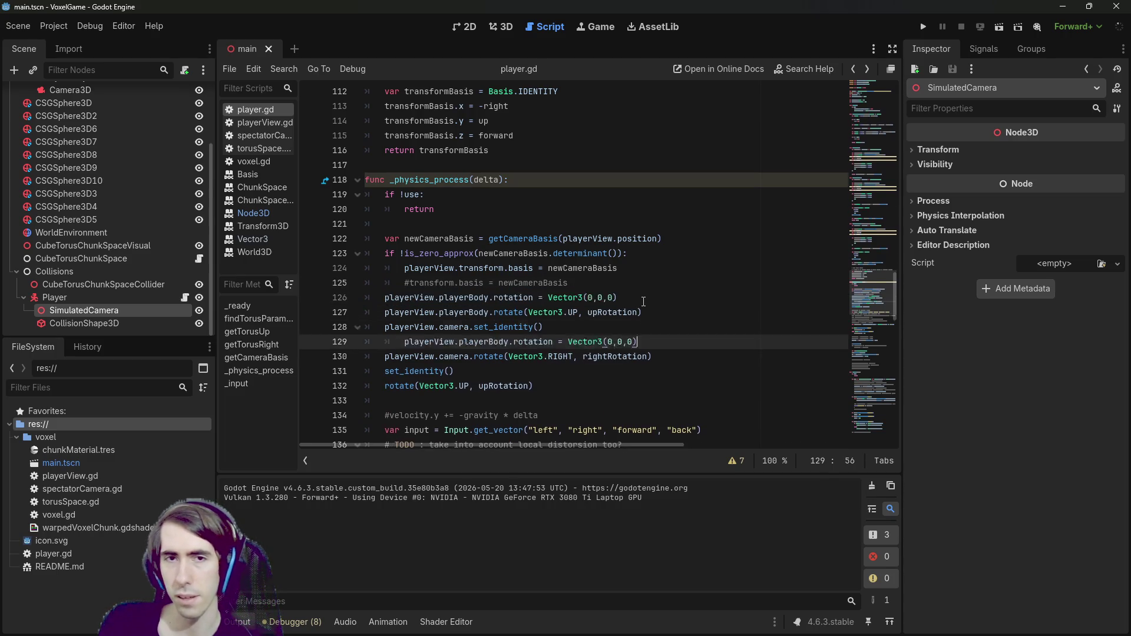
{"action": "key", "text": "BackSpace"}
{"action": "key", "text": "BackSpace"}
{"action": "key", "text": "BackSpace"}
{"action": "type", "text": "set_identity()"}
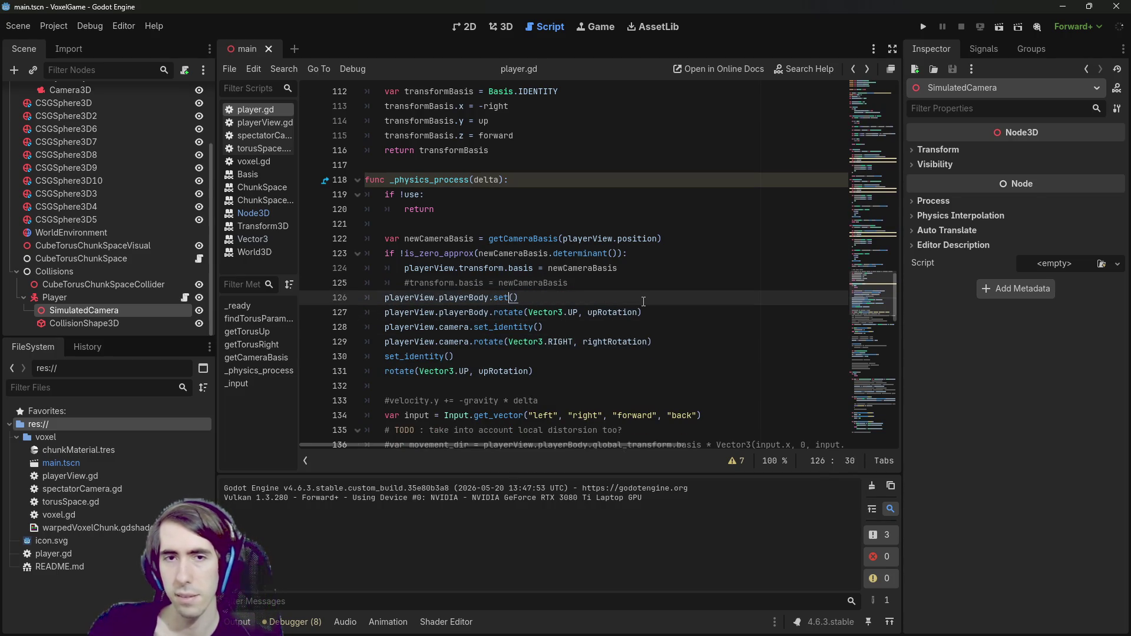
Remove the leftover camera prefix and save position in var pos around set_identity()
{"action": "key", "text": "Down"}
{"action": "key", "text": "Down"}
{"action": "key", "text": "Down"}
{"action": "type", "text": "playerView.camera."}
{"action": "key", "text": "BackSpace"}
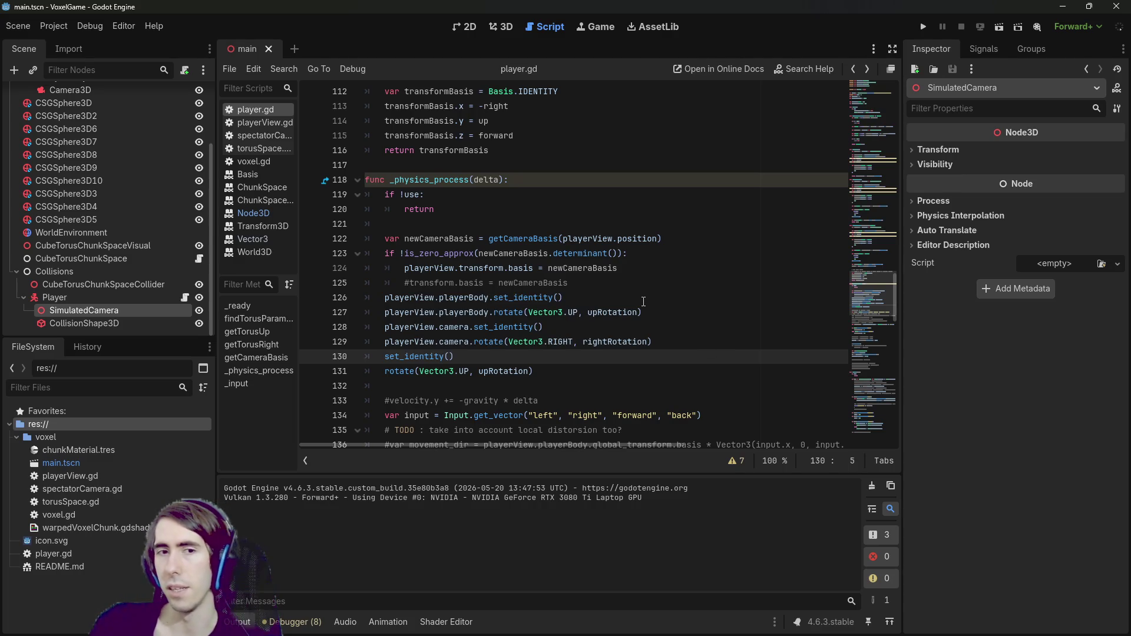
{"action": "key", "text": "Return"}
{"action": "key", "text": "Up"}
{"action": "type", "text": "var "}
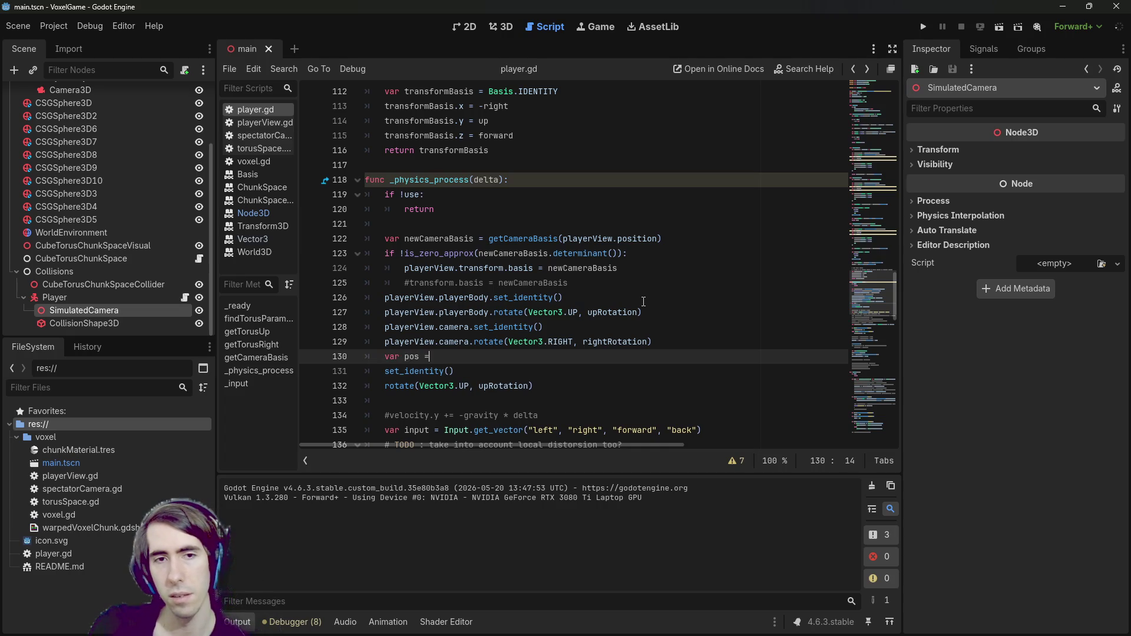
{"action": "type", "text": "pos = position"}
{"action": "key", "text": "Down"}
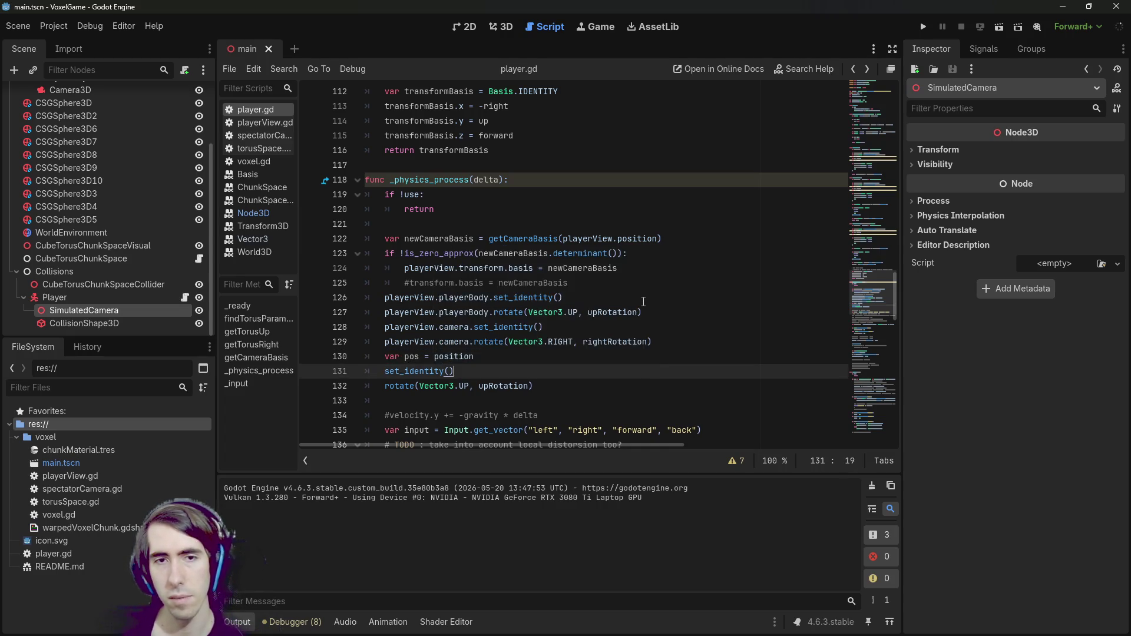
{"action": "key", "text": "Return"}
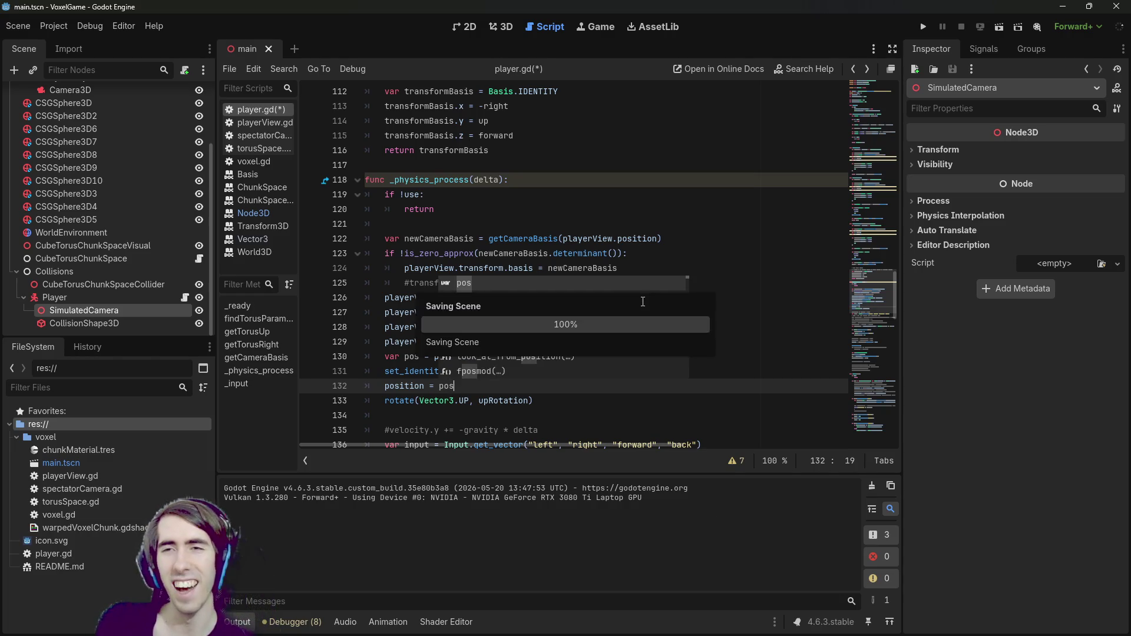
{"action": "left_click", "coordinate": [366, 373]}
Start a new basis = Basis line above set_identity()
{"action": "key", "text": "Return"}
{"action": "key", "text": "Up"}
{"action": "type", "text": "basis."}
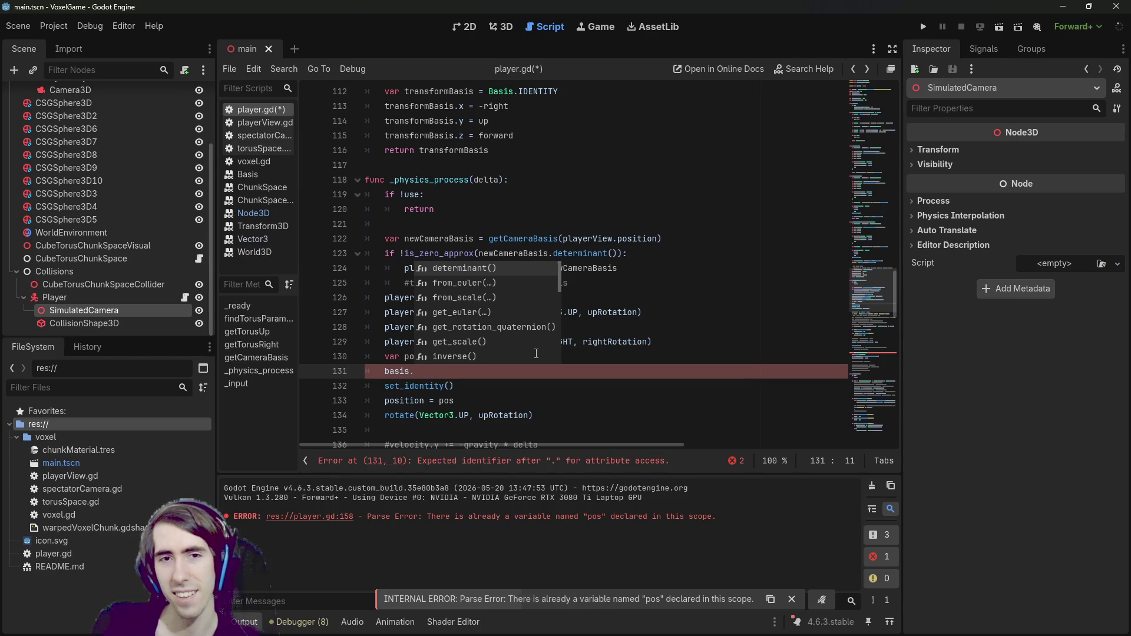
{"action": "key", "text": "Escape"}
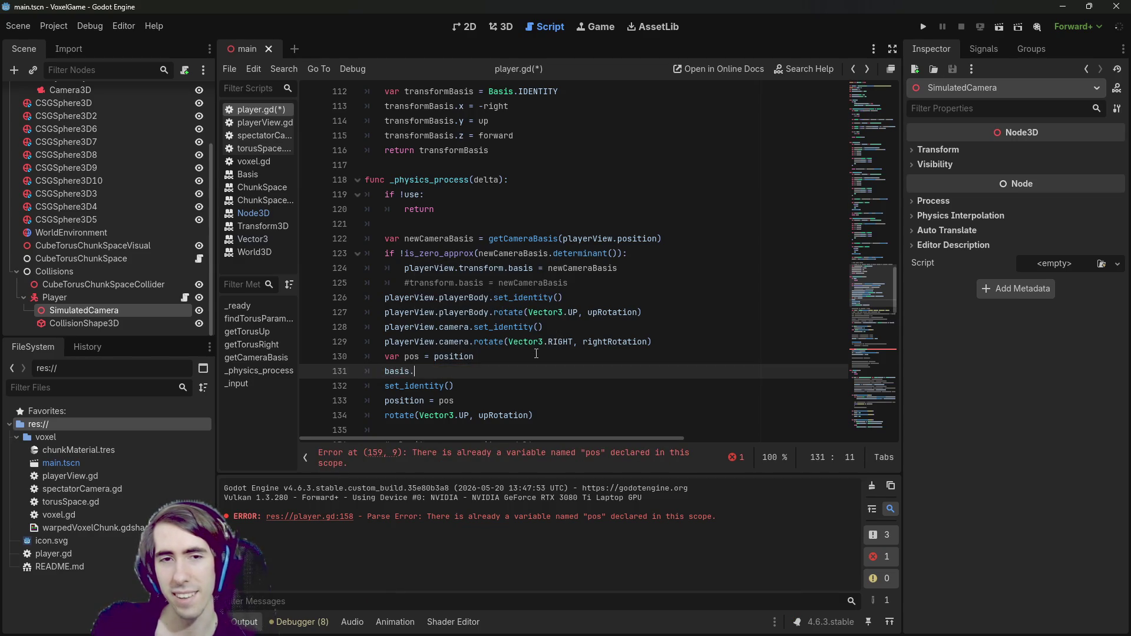
{"action": "key", "text": "BackSpace"}
{"action": "type", "text": "= "}
{"action": "type", "text": "BA"}
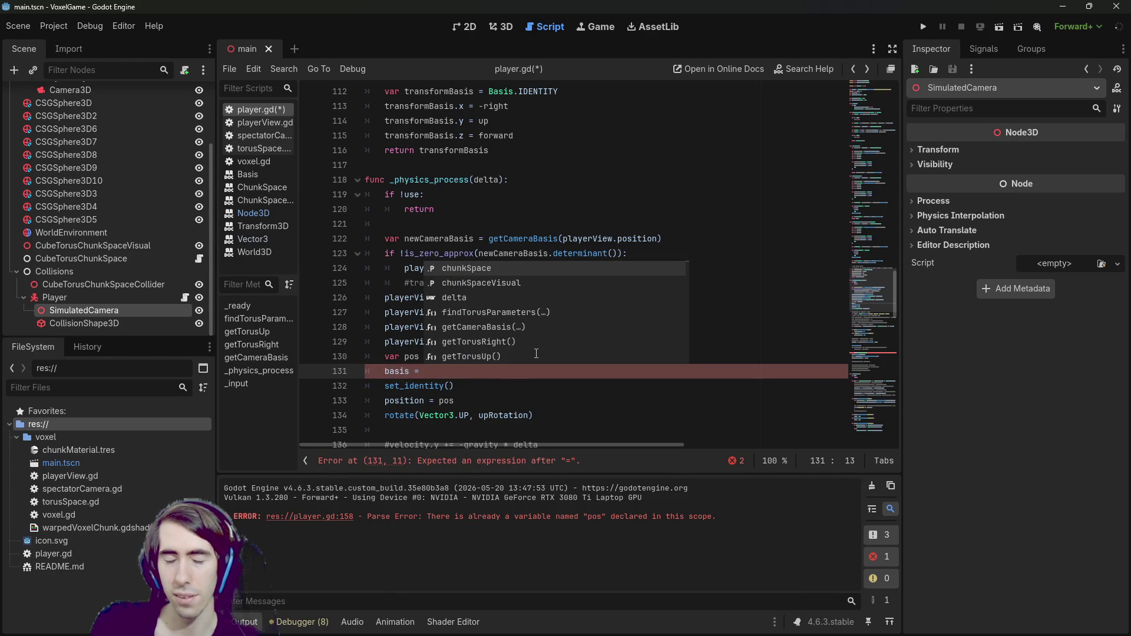
Complete the line as basis = Basis.IDENTITY and save
{"action": "key", "text": "Return"}
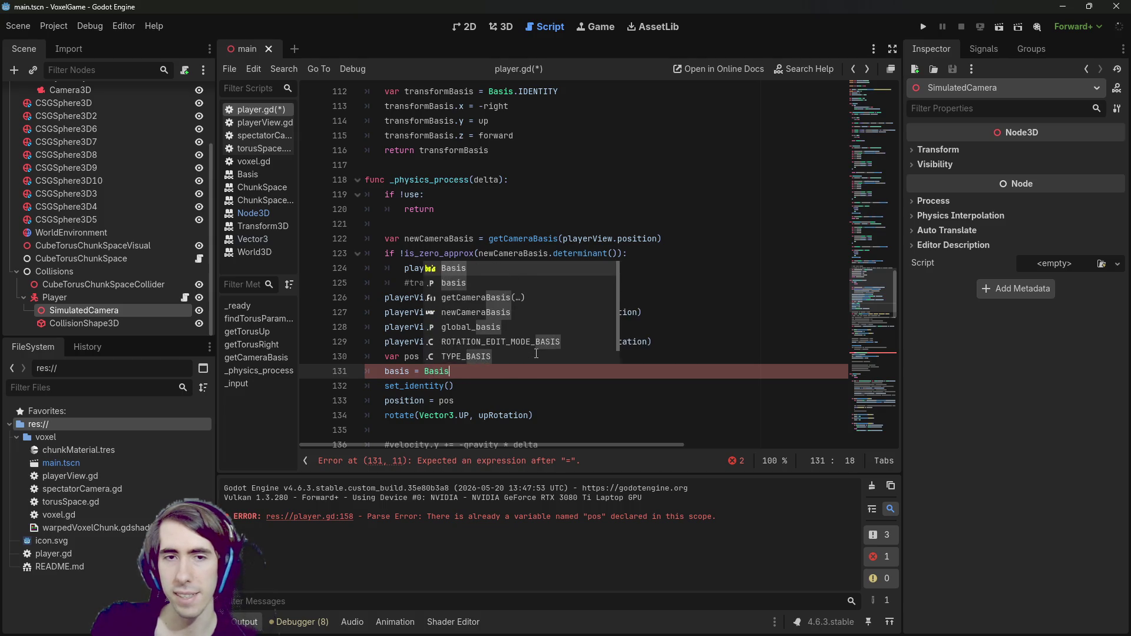
{"action": "type", "text": ".IDENTITY"}
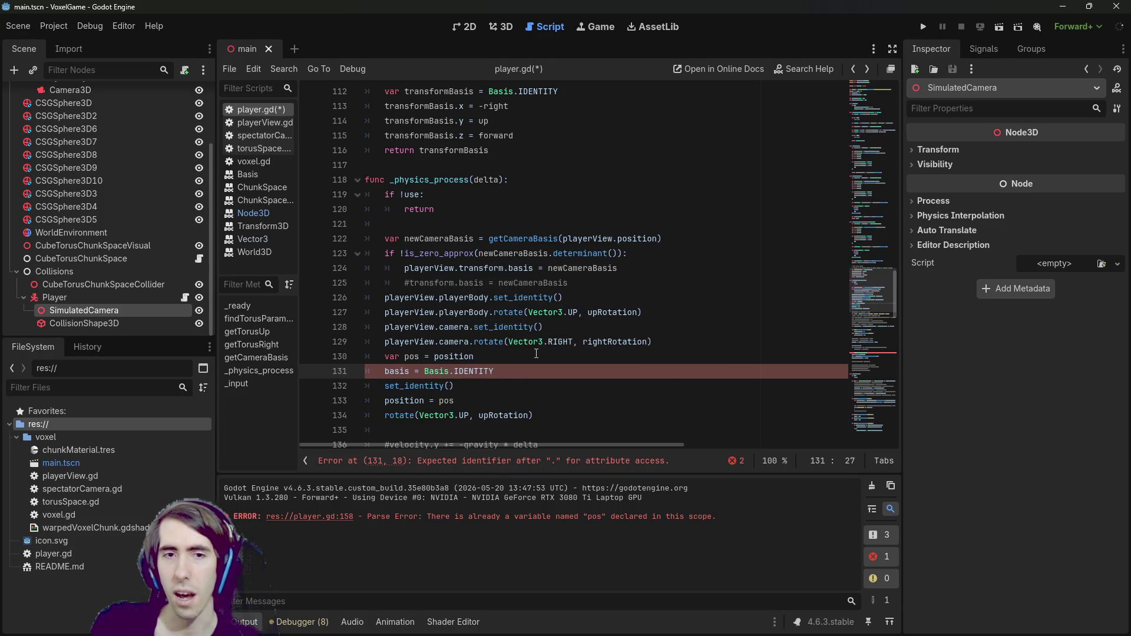
{"action": "key", "text": "Return"}
{"action": "key", "text": "ctrl+s"}
{"action": "left_click", "coordinate": [536, 354]}
Delete the var pos declaration and the position = pos line, then save
{"action": "key", "text": "ctrl+shift+Left"}
{"action": "key", "text": "ctrl+shift+Left"}
{"action": "key", "text": "ctrl+shift+Left"}
{"action": "key", "text": "BackSpace"}
{"action": "key", "text": "BackSpace"}
{"action": "key", "text": "BackSpace"}
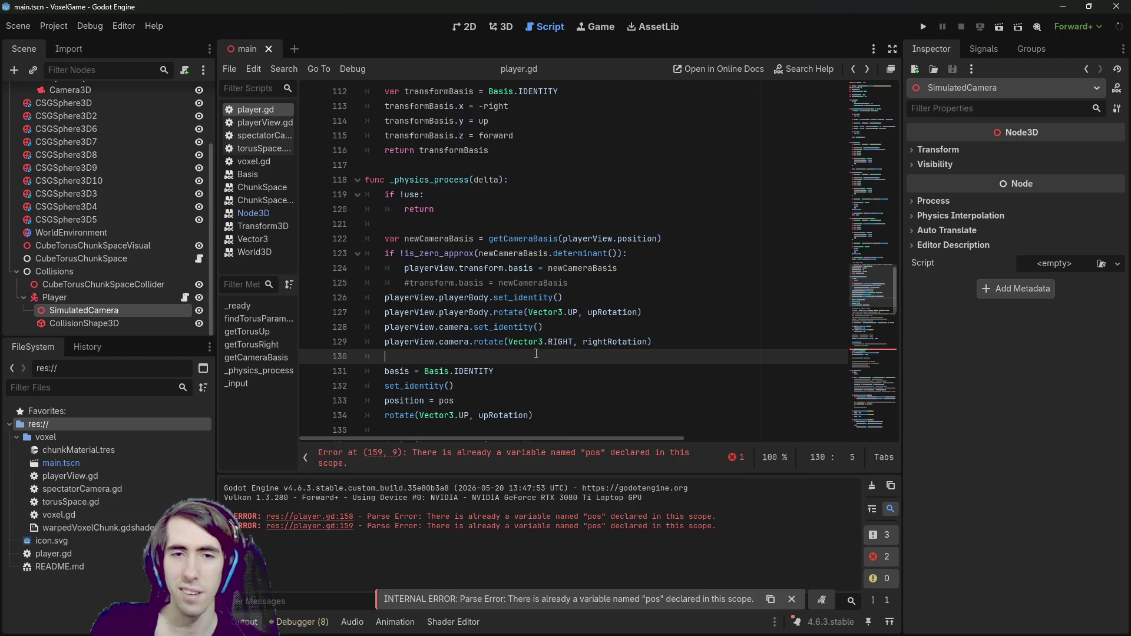
{"action": "key", "text": "Down"}
{"action": "key", "text": "Down"}
{"action": "key", "text": "ctrl+BackSpace"}
{"action": "key", "text": "BackSpace"}
{"action": "key", "text": "BackSpace"}
{"action": "key", "text": "shift+Down"}
{"action": "key", "text": "Delete"}
{"action": "key", "text": "ctrl+s"}
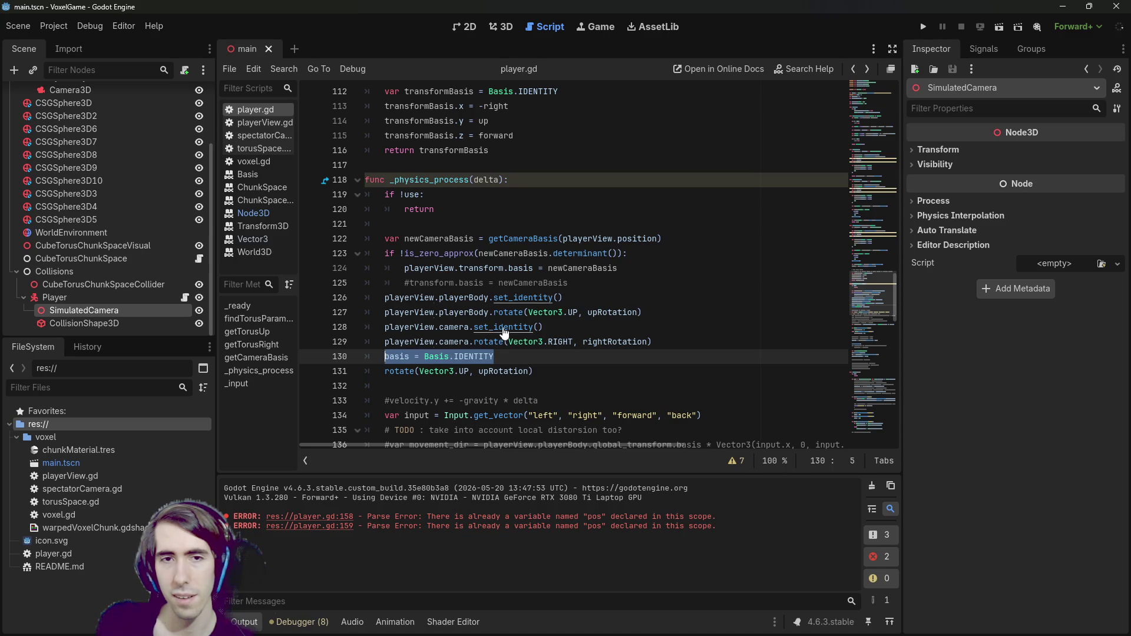
Paste a copy of the basis = Basis.IDENTITY line before the body rotation
{"action": "left_click", "coordinate": [574, 327]}
{"action": "key", "text": "Return"}
{"action": "type", "text": "basis = Basis.IDENTITY"}
{"action": "key", "text": "Up"}
{"action": "key", "text": "Up"}
{"action": "key", "text": "Up"}
{"action": "key", "text": "End"}
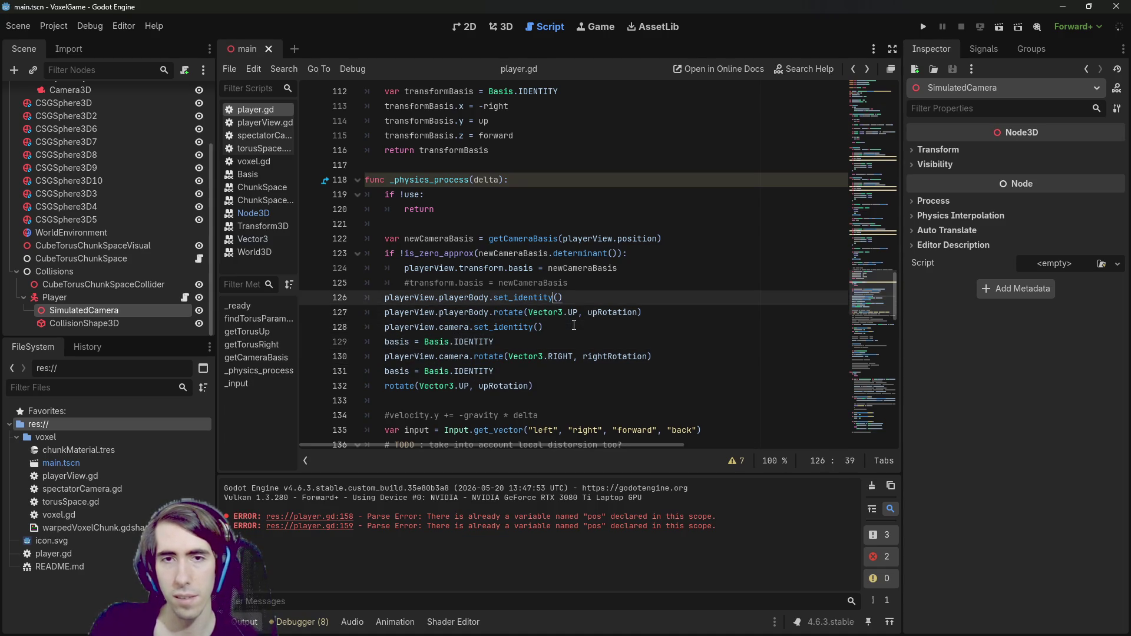
{"action": "key", "text": "Return"}
{"action": "type", "text": "basis = Basis.IDENTITY"}
Prefix the new basis reset lines with playerView.playerBody
{"action": "key", "text": "Up"}
{"action": "key", "text": "ctrl+shift+Left"}
{"action": "key", "text": "ctrl+shift+Left"}
{"action": "key", "text": "ctrl+shift+Left"}
{"action": "key", "text": "ctrl+c"}
{"action": "key", "text": "Down"}
{"action": "key", "text": "Home"}
{"action": "key", "text": "ctrl+v"}
{"action": "type", "text": "."}
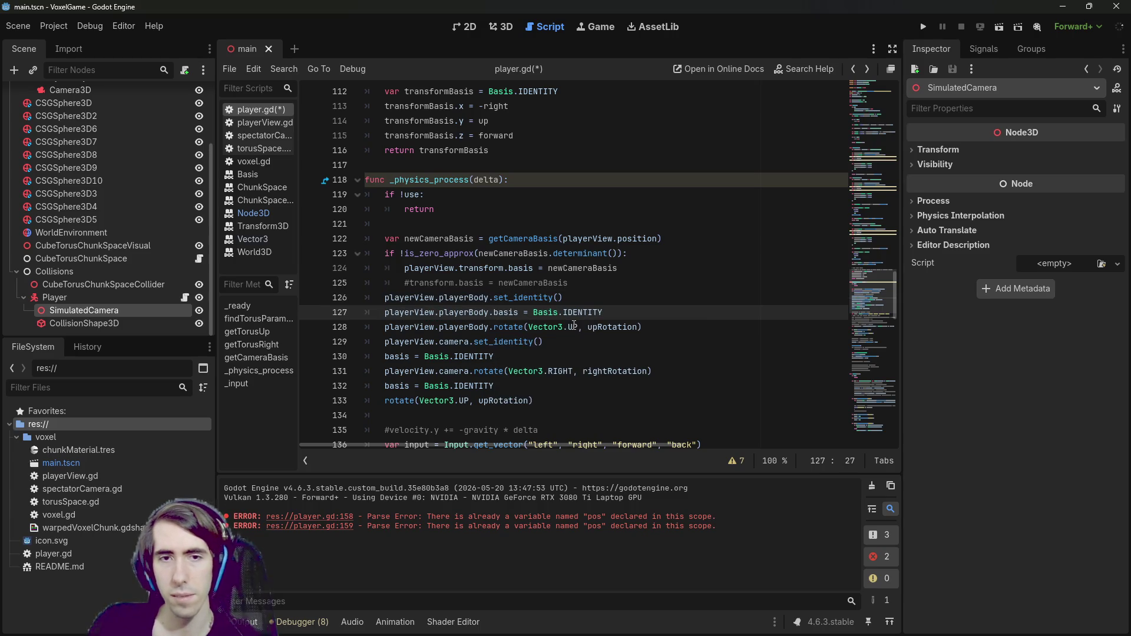
{"action": "key", "text": "Down"}
{"action": "key", "text": "Down"}
{"action": "key", "text": "Home"}
{"action": "key", "text": "ctrl+v"}
{"action": "type", "text": "."}
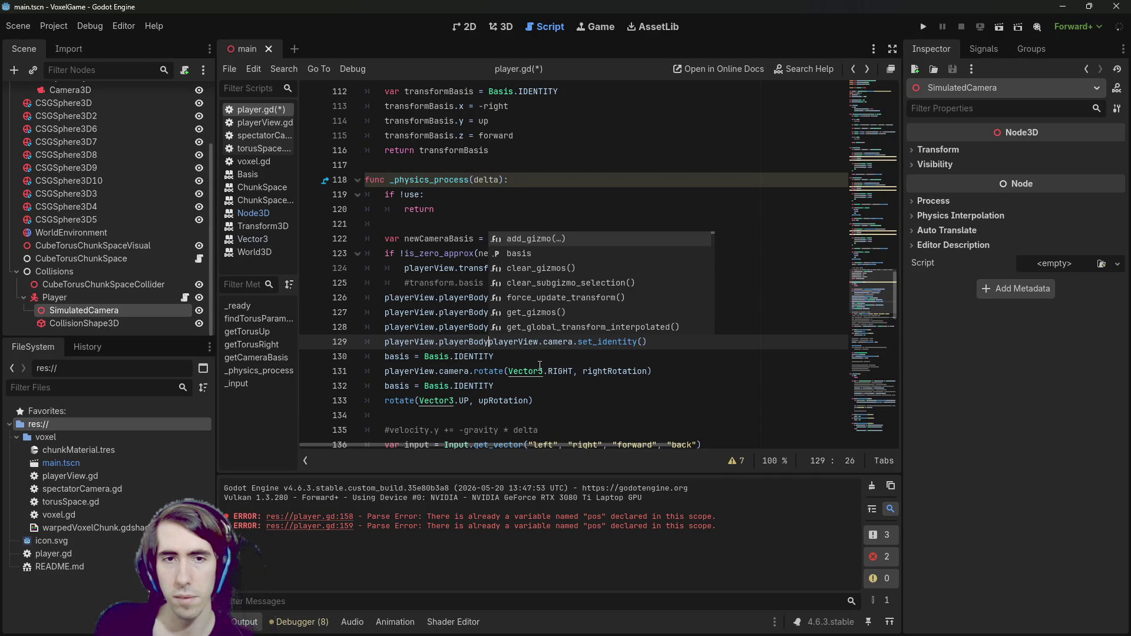
Undo the misplaced prefix on line 129, prefix basis on line 130 instead, and save
{"action": "key", "text": "ctrl+z"}
{"action": "key", "text": "Down"}
{"action": "key", "text": "Escape"}
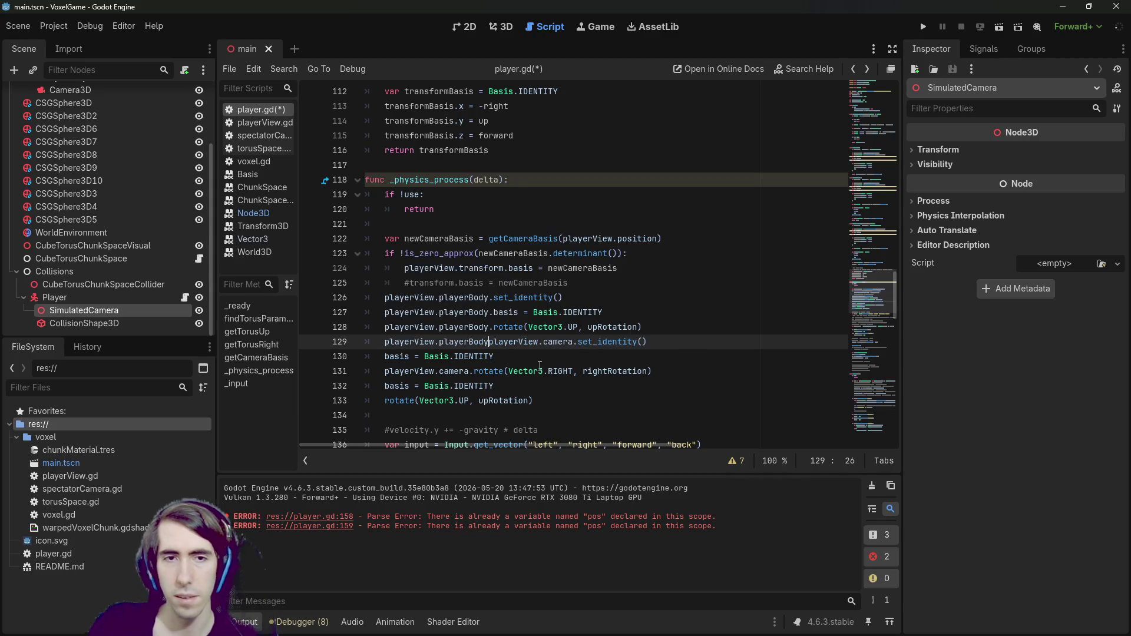
{"action": "key", "text": "Up"}
{"action": "key", "text": "Up"}
{"action": "key", "text": "Down"}
{"action": "key", "text": "Down"}
{"action": "key", "text": "Down"}
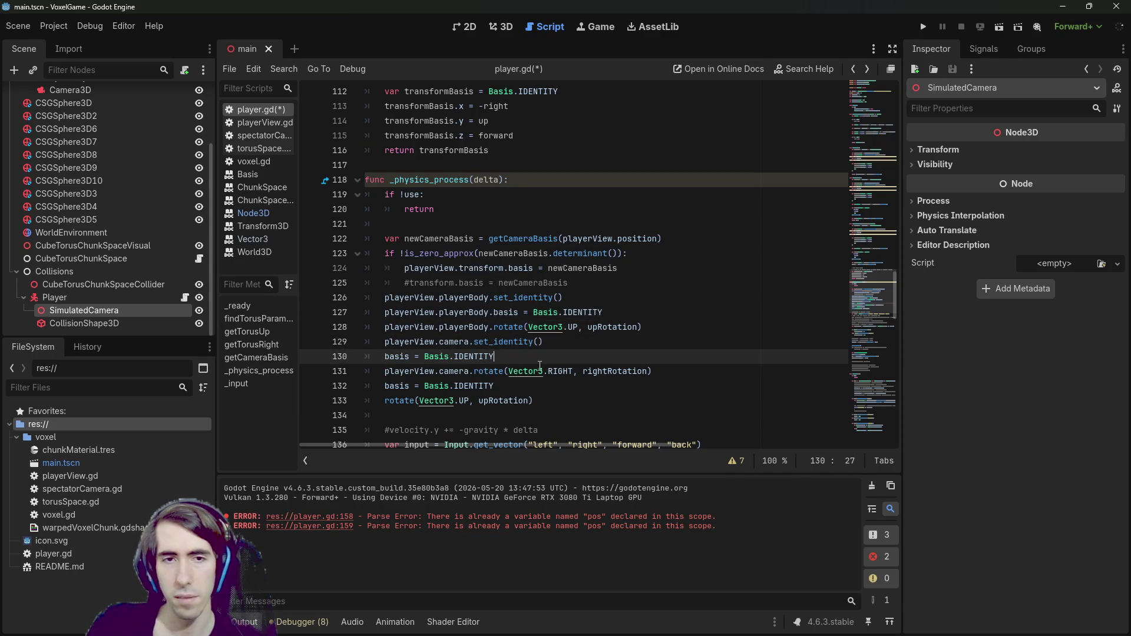
{"action": "key", "text": "ctrl+Right"}
{"action": "key", "text": "ctrl+Down"}
{"action": "key", "text": "Home"}
{"action": "key", "text": "ctrl+v"}
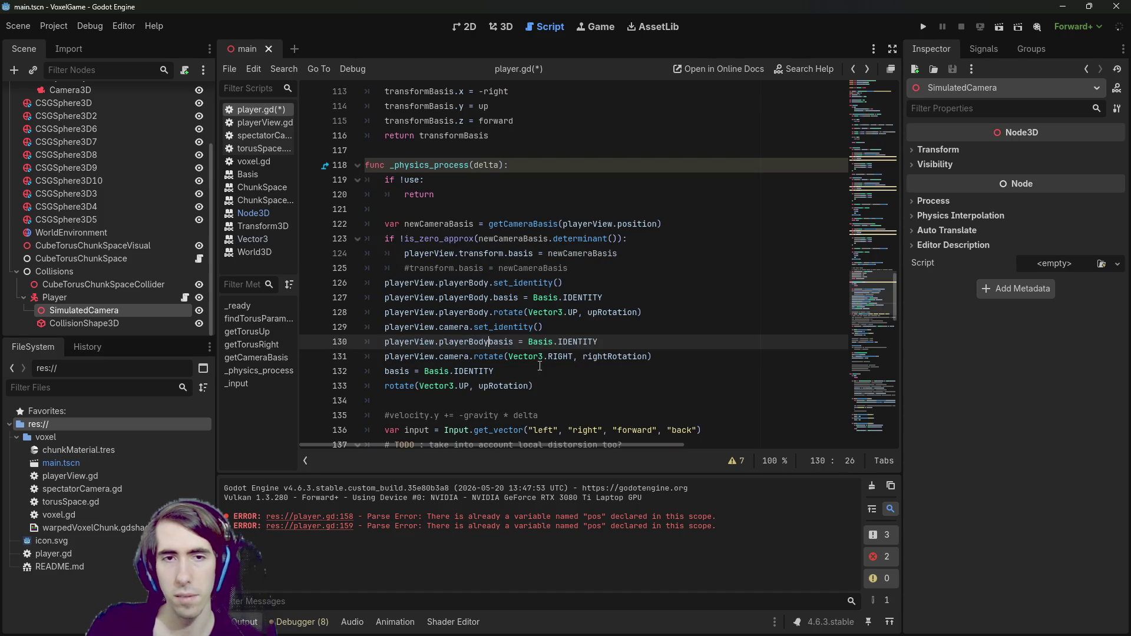
{"action": "key", "text": "ctrl+s"}
Delete the body and camera set_identity() calls, save, and launch the game
{"action": "left_click_drag", "start_coordinate": [564, 283], "coordinate": [316, 289]}
{"action": "left_click_drag", "start_coordinate": [647, 294], "coordinate": [375, 283]}
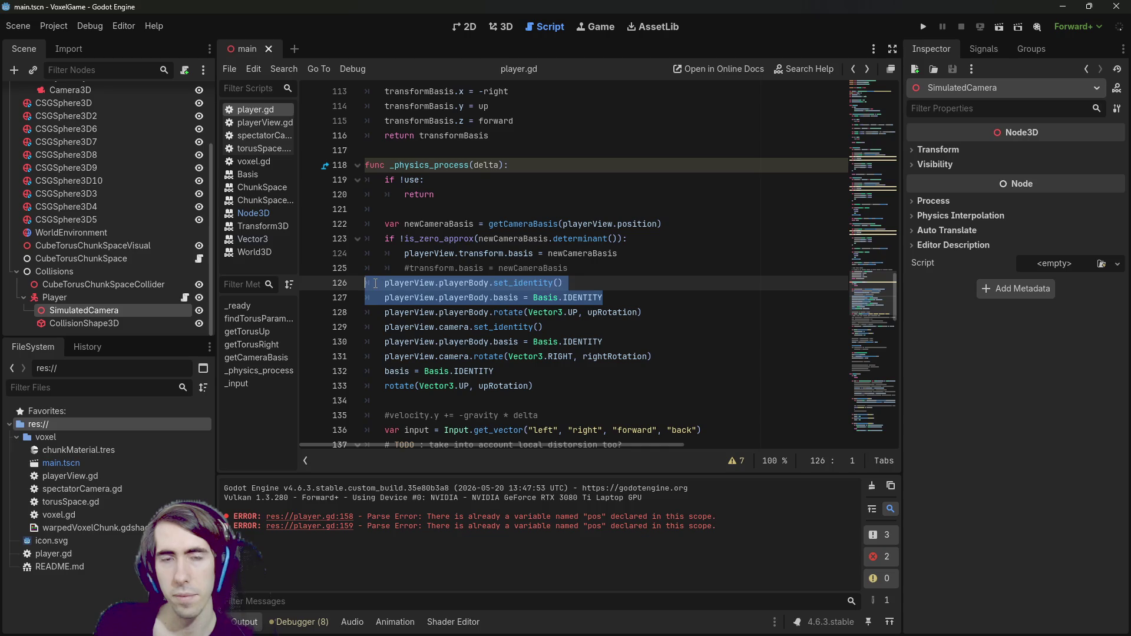
{"action": "key", "text": "ctrl+x"}
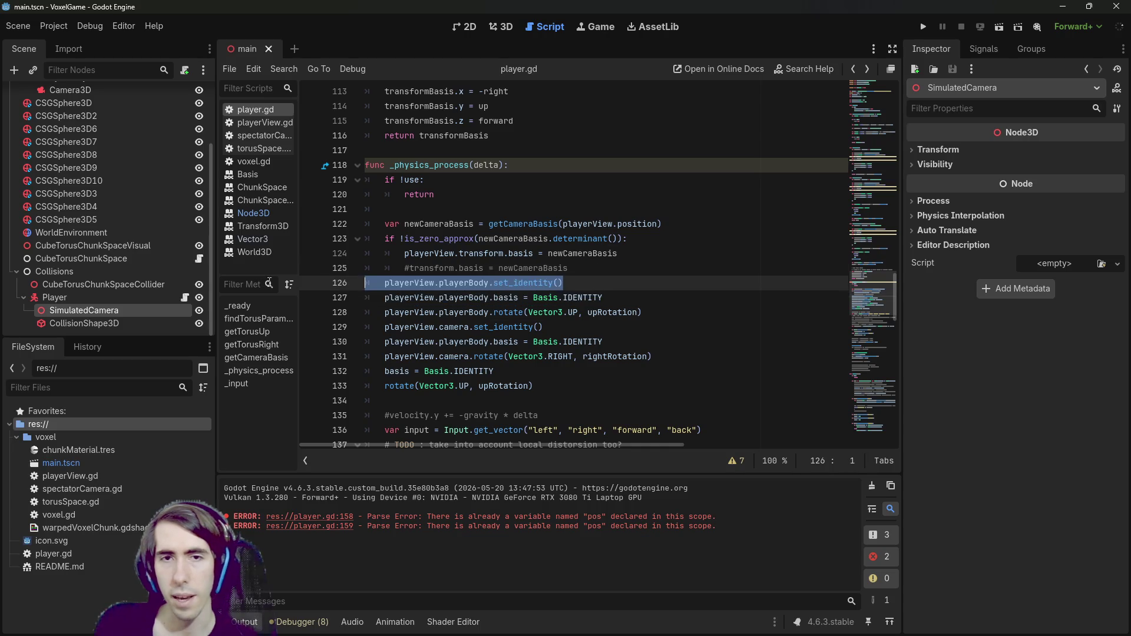
{"action": "left_click_drag", "start_coordinate": [543, 327], "coordinate": [277, 323]}
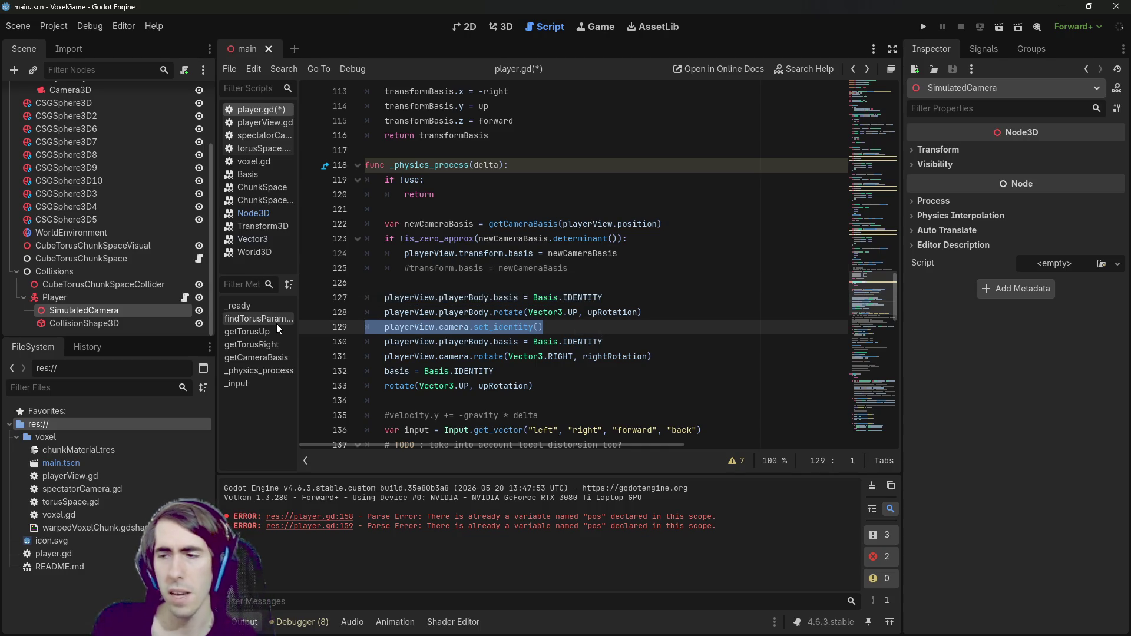
{"action": "key", "text": "ctrl+x"}
{"action": "key", "text": "BackSpace"}
{"action": "key", "text": "ctrl+s"}
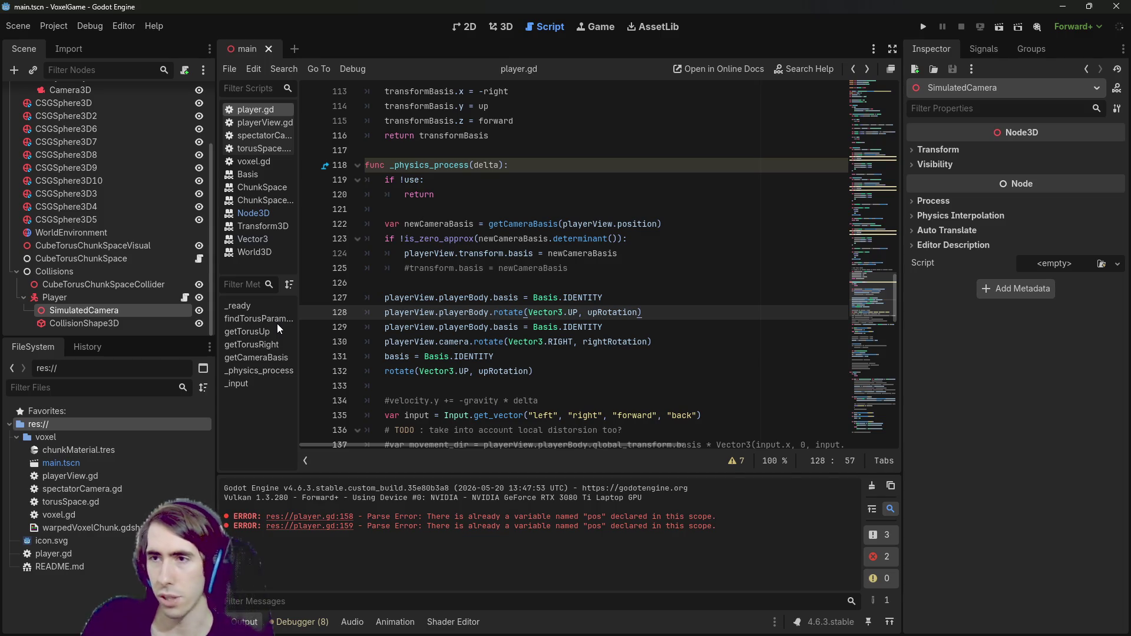
{"action": "left_click", "coordinate": [924, 26]}
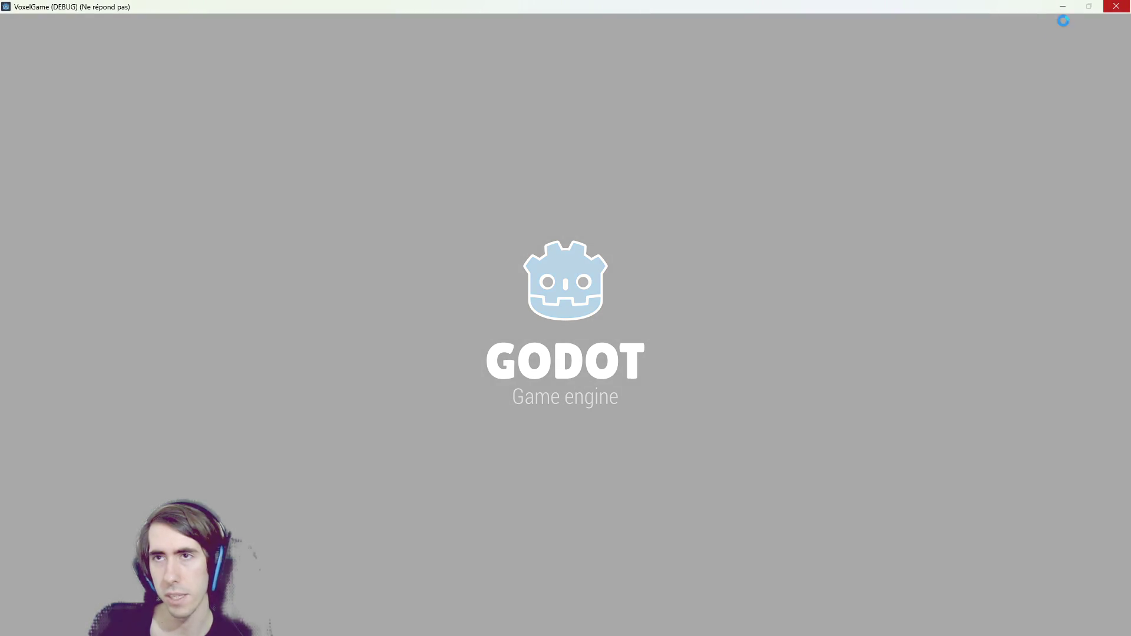
{"action": "left_click", "coordinate": [1062, 8]}
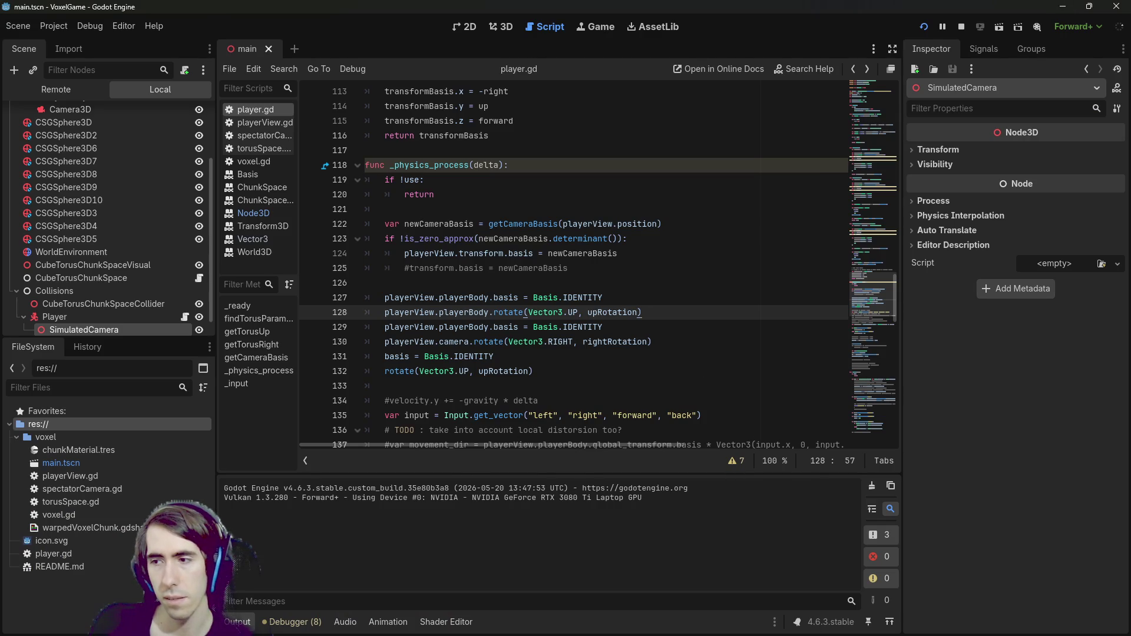
{"action": "left_click", "coordinate": [568, 293]}
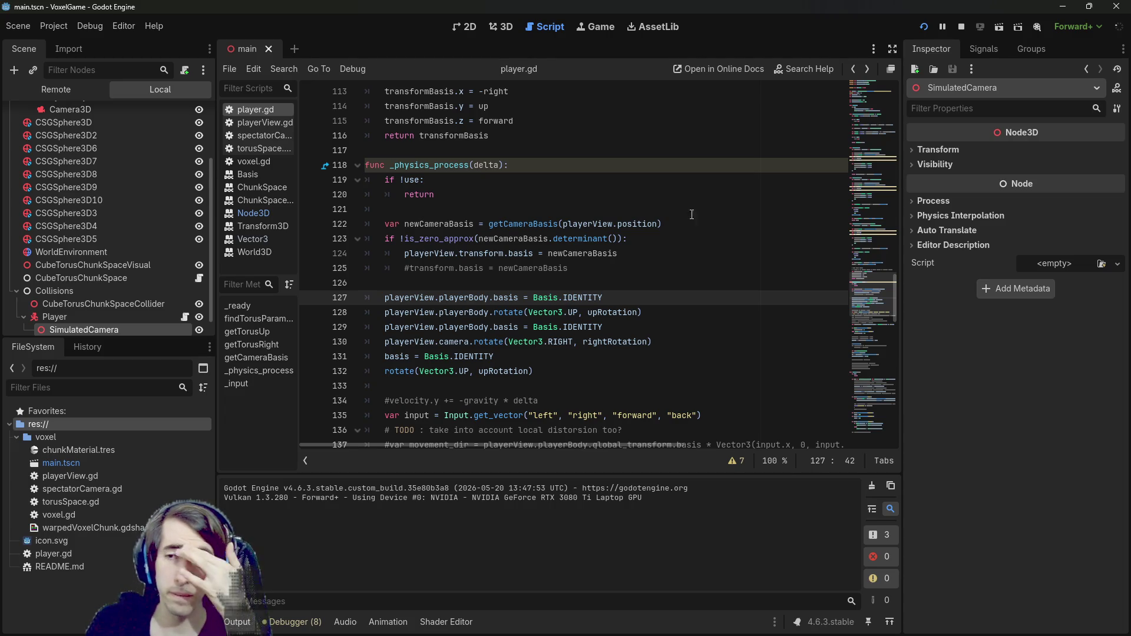
{"action": "left_click", "coordinate": [580, 327]}
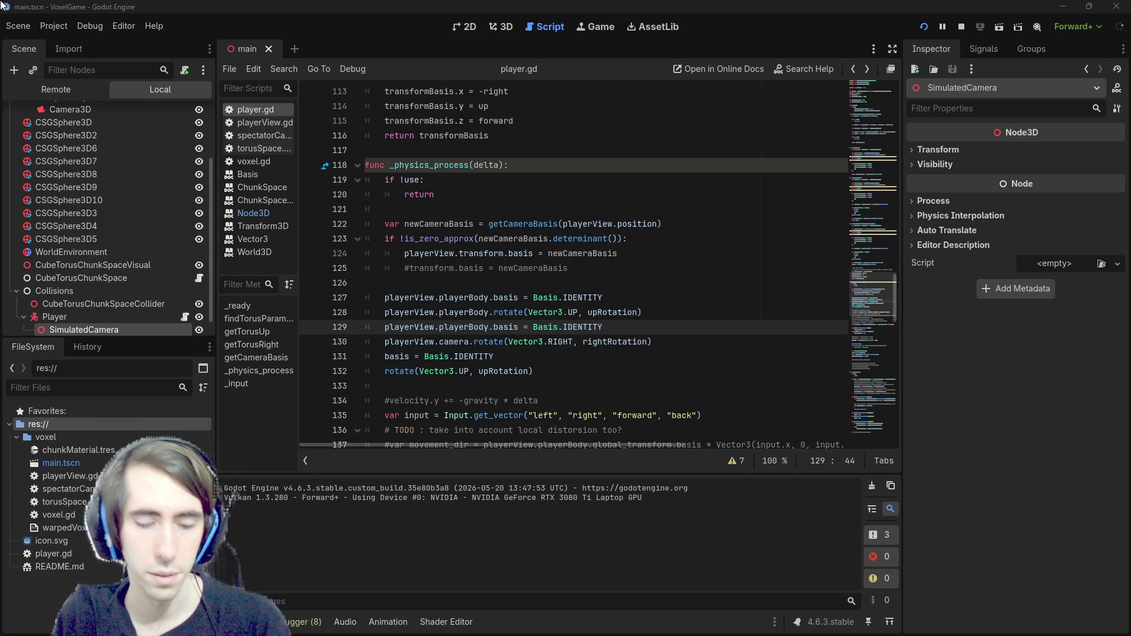
{"action": "left_click", "coordinate": [557, 224]}
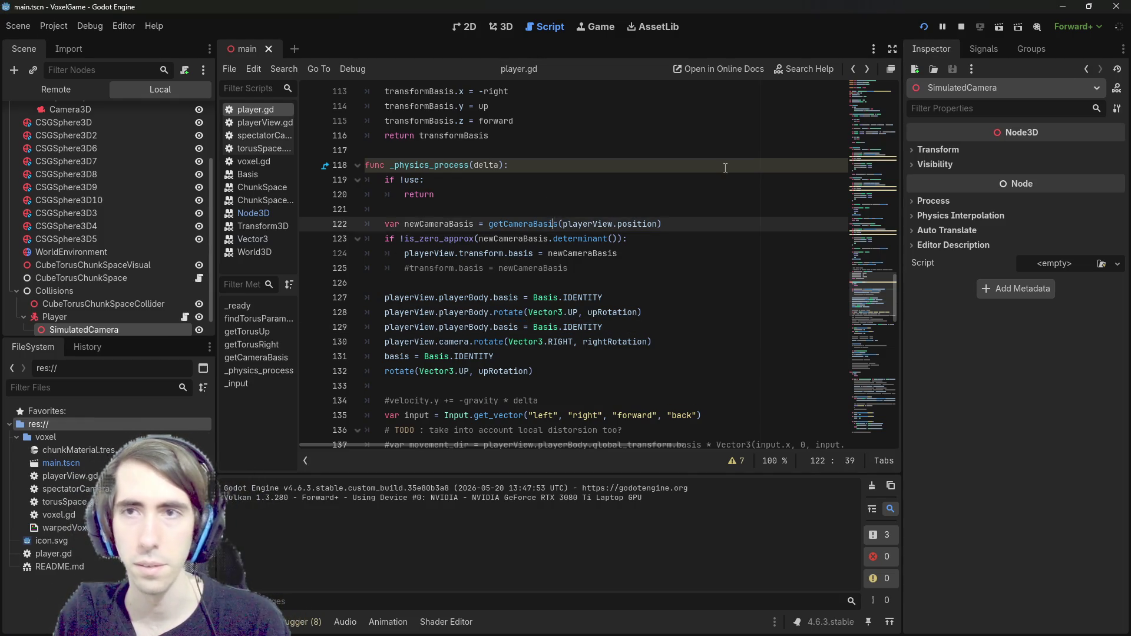
{"action": "left_click", "coordinate": [923, 28]}
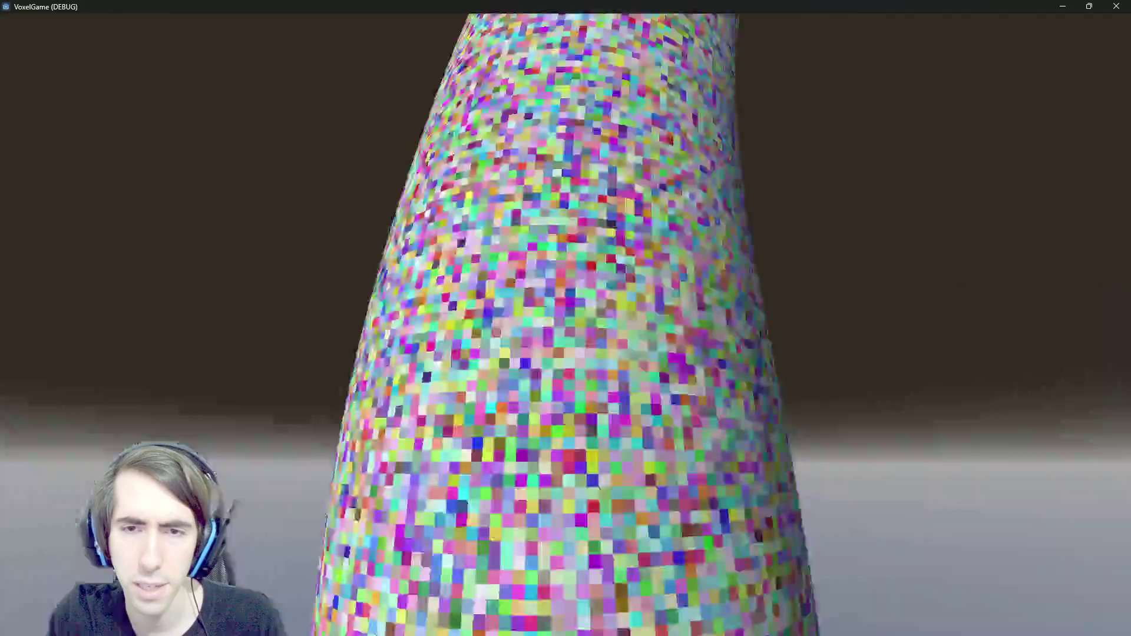
{"action": "key", "text": "Escape"}
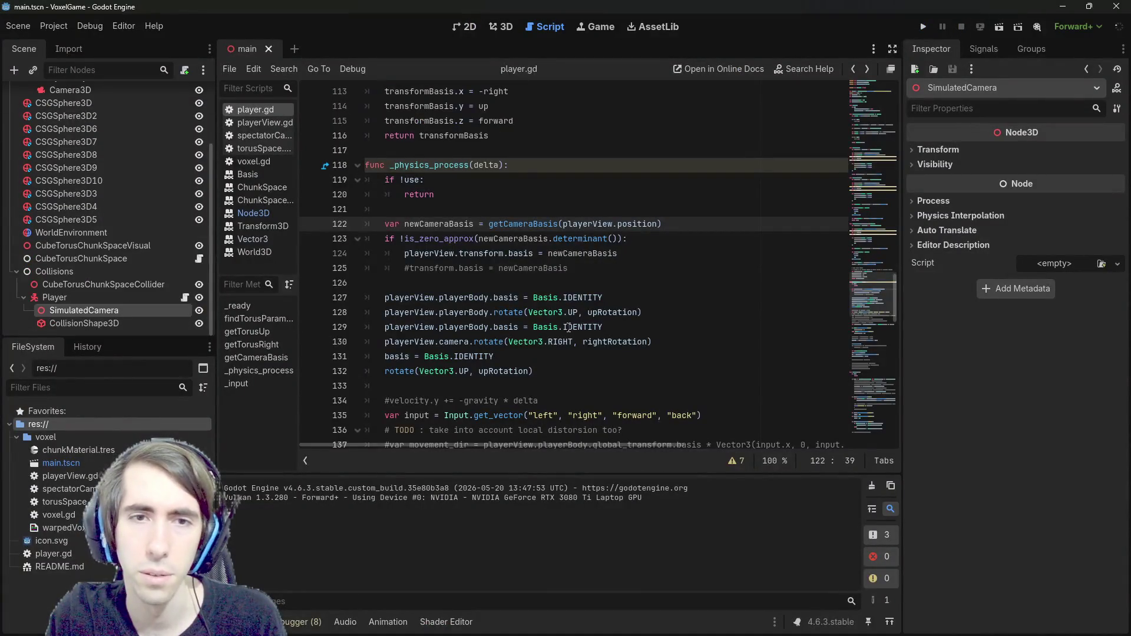
Change line 129's basis reset from playerBody to camera, then test-run the game and close it
{"action": "left_click", "coordinate": [523, 268]}
{"action": "scroll", "coordinate": [512, 265], "scroll_direction": "down", "scroll_amount": 5}
{"action": "scroll", "coordinate": [512, 265], "scroll_direction": "up", "scroll_amount": 3}
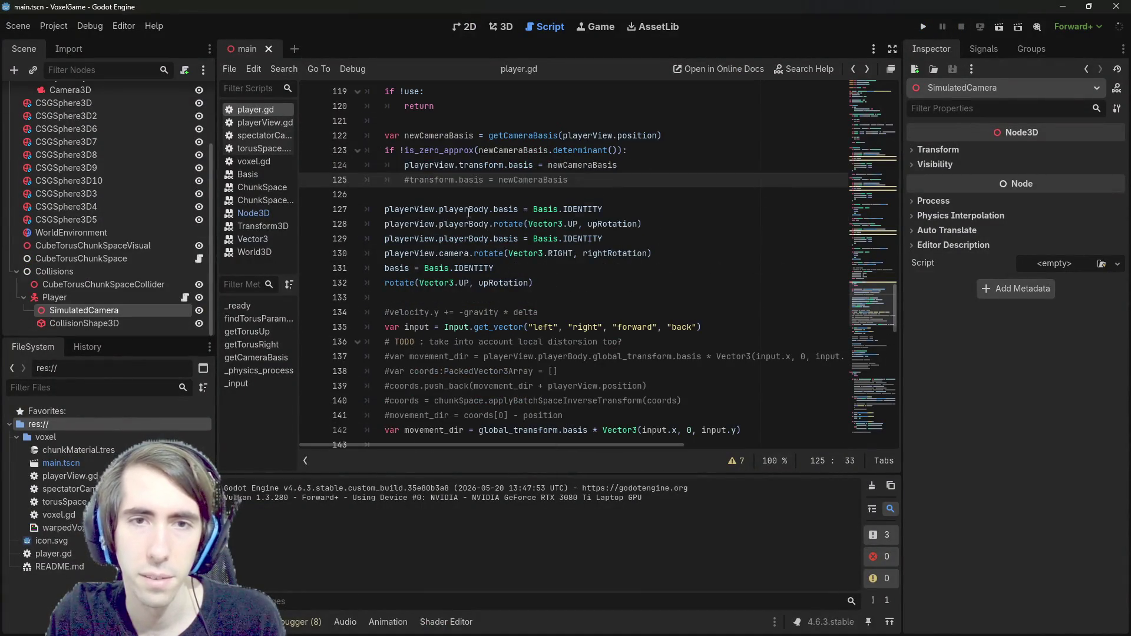
{"action": "left_click", "coordinate": [469, 211]}
{"action": "double_click", "coordinate": [504, 210]}
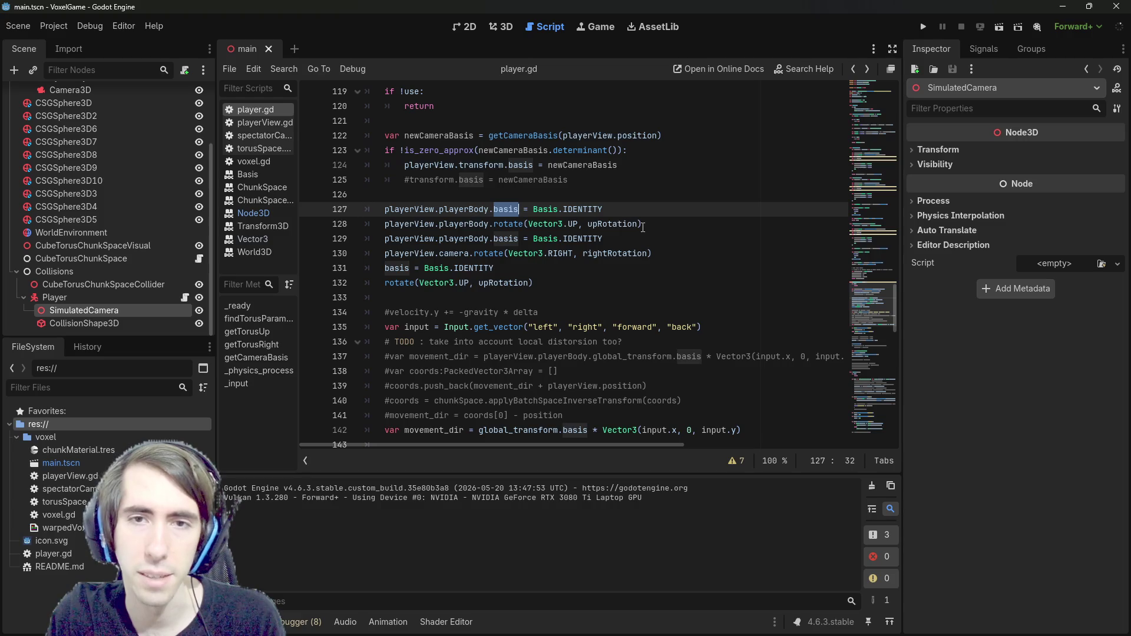
{"action": "double_click", "coordinate": [465, 238]}
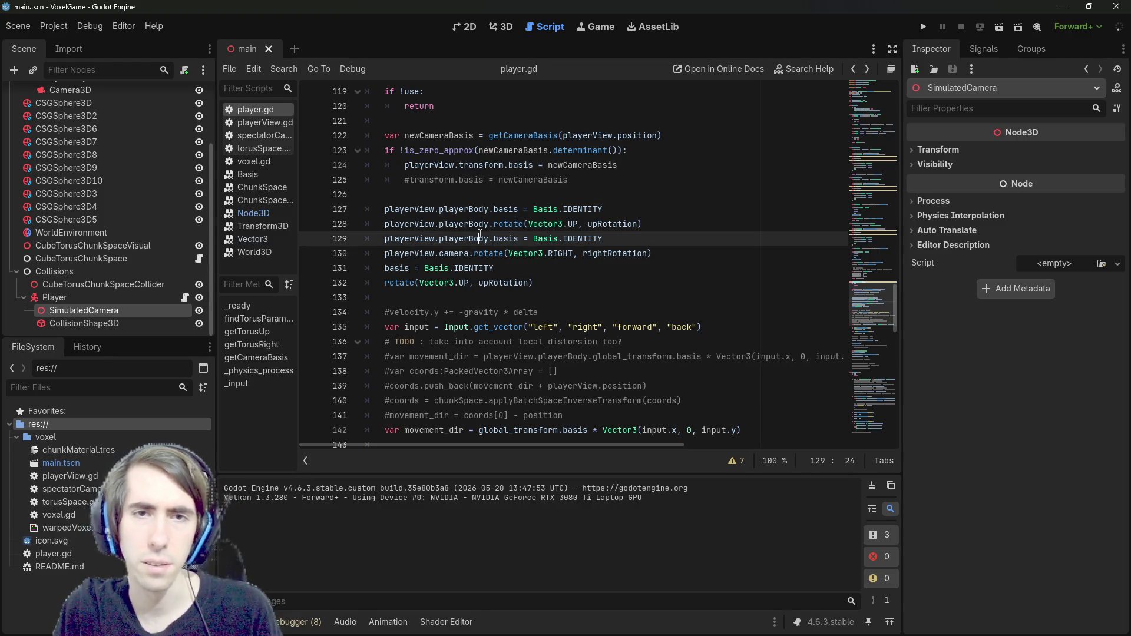
{"action": "type", "text": "camera"}
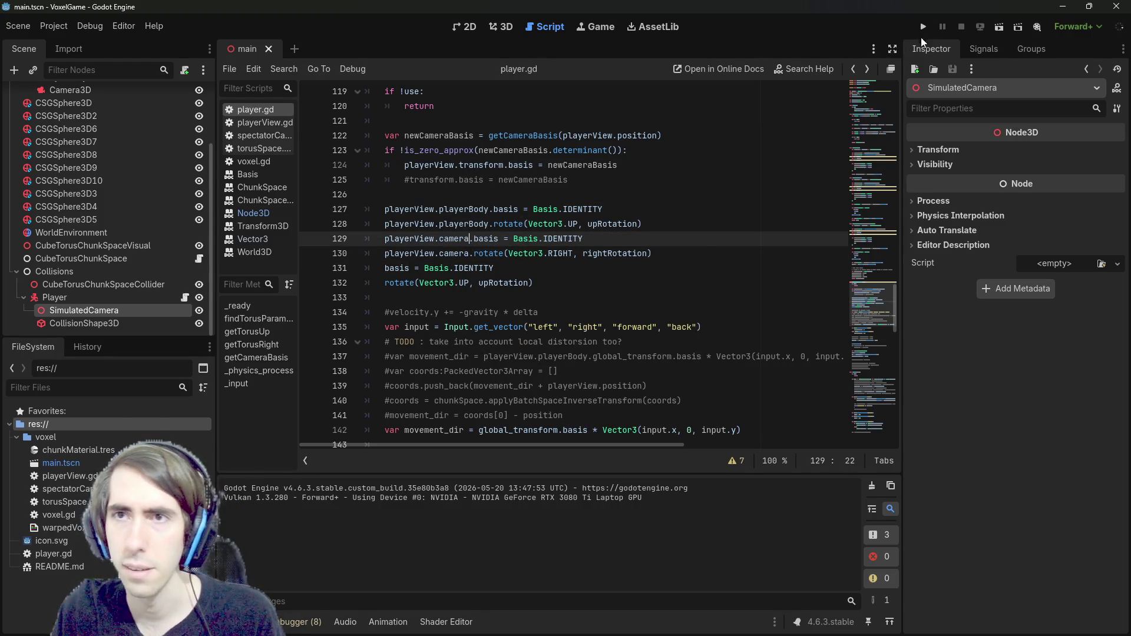
{"action": "left_click", "coordinate": [923, 26]}
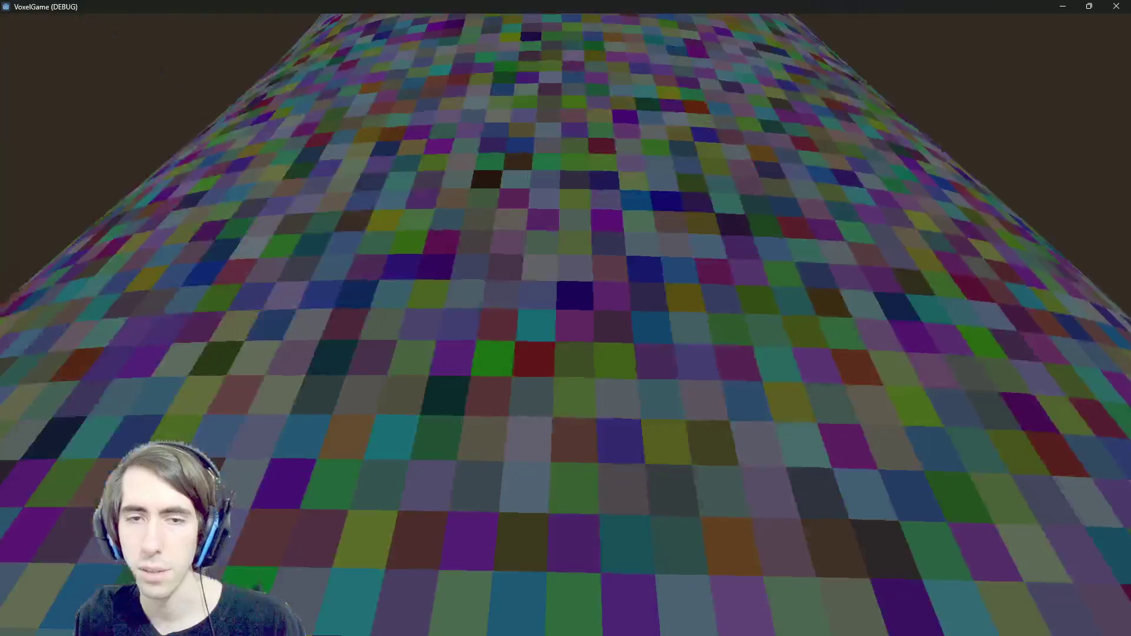
{"action": "key", "text": "F8"}
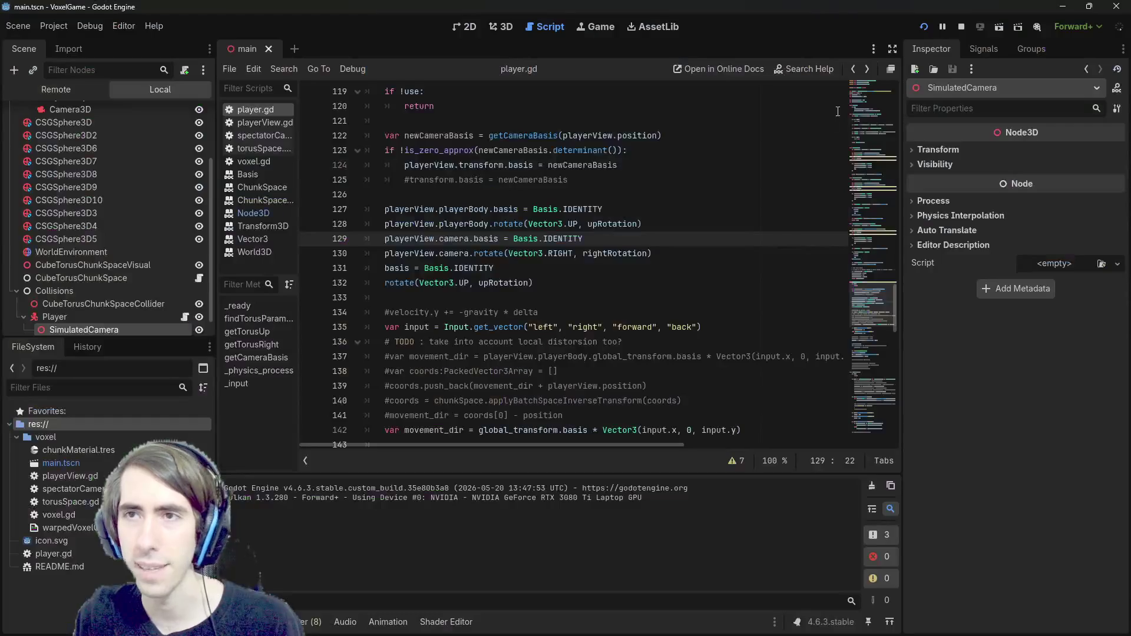
{"action": "left_click", "coordinate": [165, 297]}
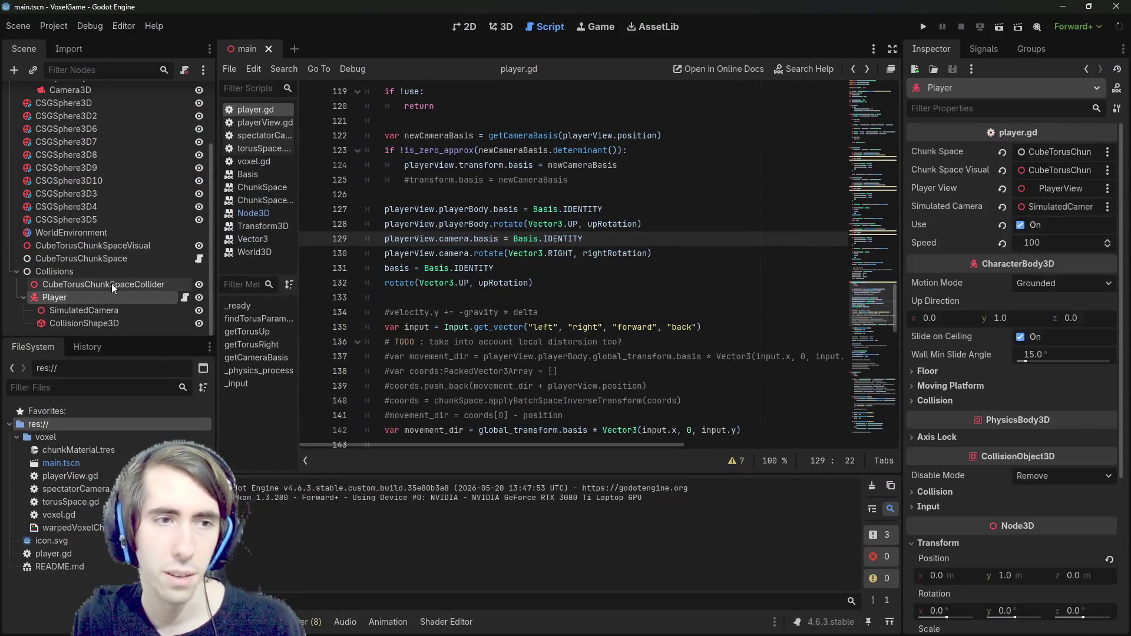
{"action": "scroll", "coordinate": [978, 319], "scroll_direction": "down", "scroll_amount": 5}
{"action": "scroll", "coordinate": [970, 317], "scroll_direction": "up", "scroll_amount": 5}
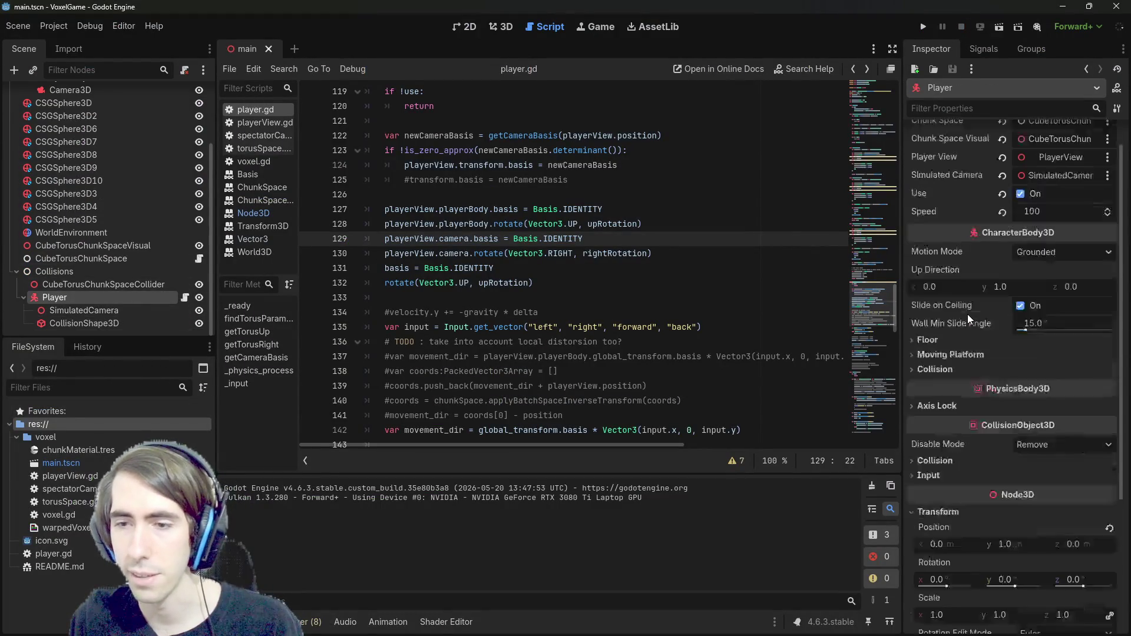
{"action": "left_click_drag", "start_coordinate": [1041, 243], "coordinate": [1009, 227]}
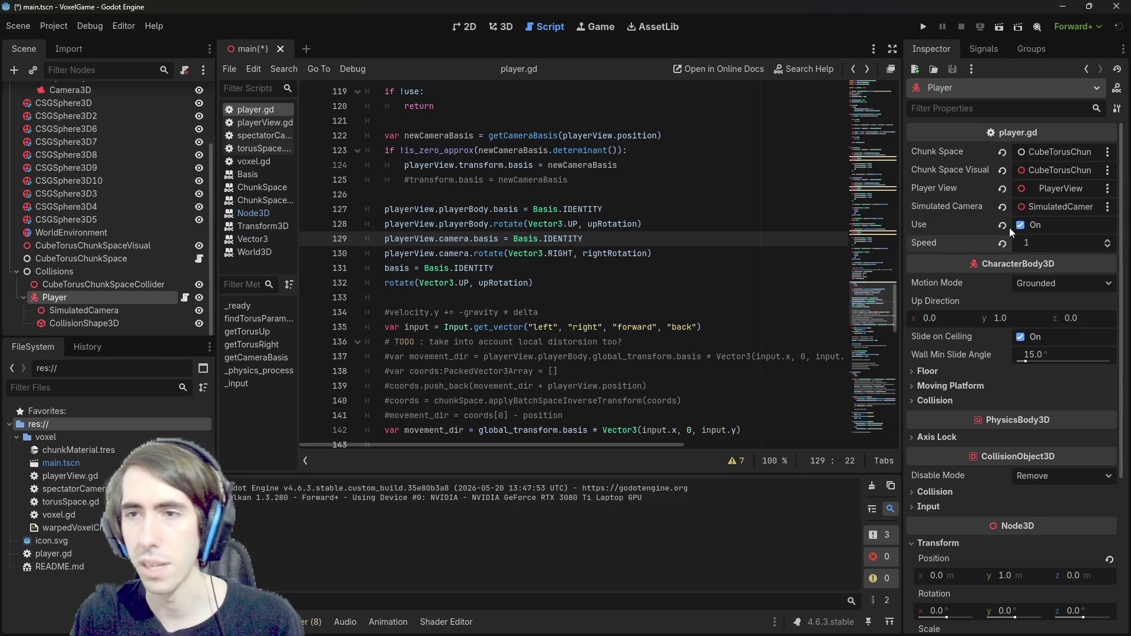
{"action": "scroll", "coordinate": [502, 210], "scroll_direction": "down", "scroll_amount": 6}
{"action": "scroll", "coordinate": [502, 210], "scroll_direction": "down", "scroll_amount": 15}
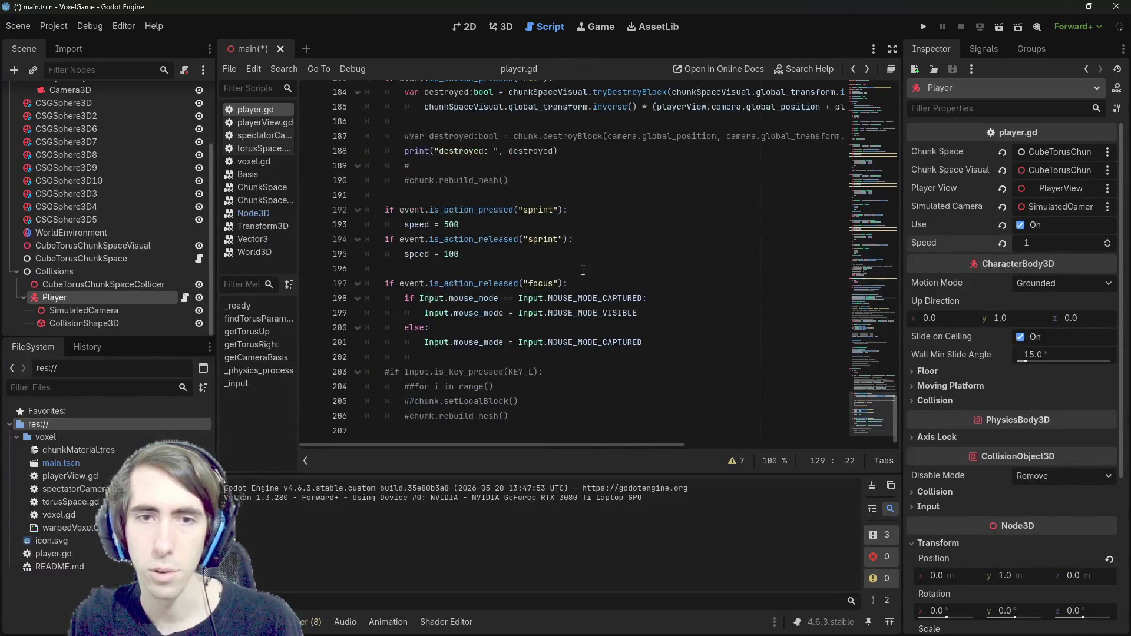
{"action": "left_click", "coordinate": [468, 224]}
{"action": "type", "text": "5"}
{"action": "key", "text": "Down"}
{"action": "key", "text": "Down"}
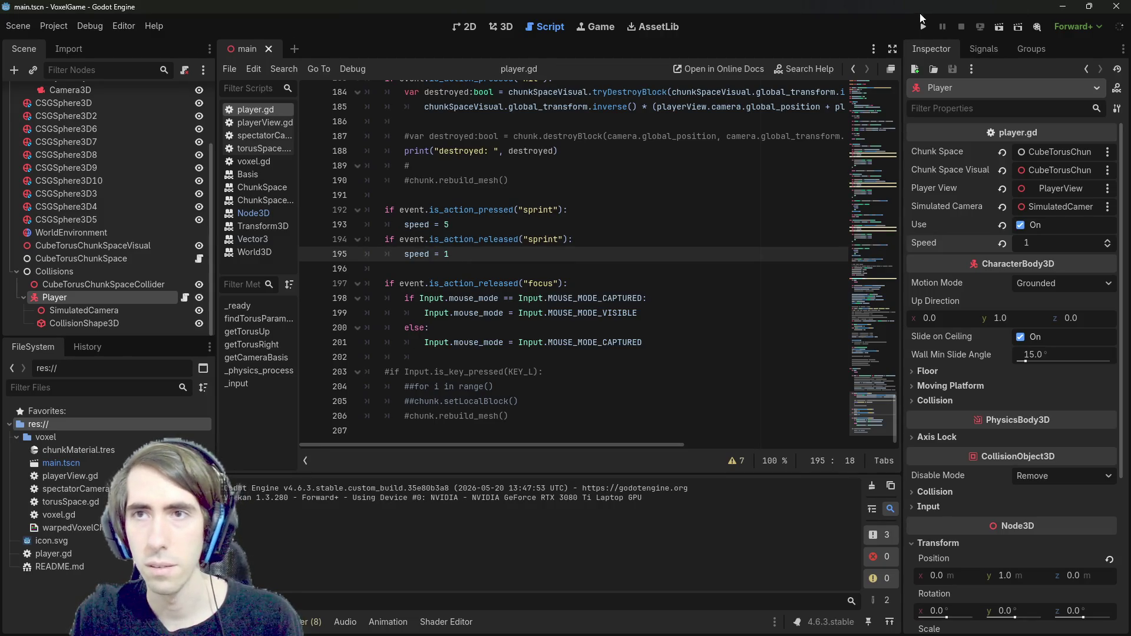
{"action": "left_click", "coordinate": [923, 27]}
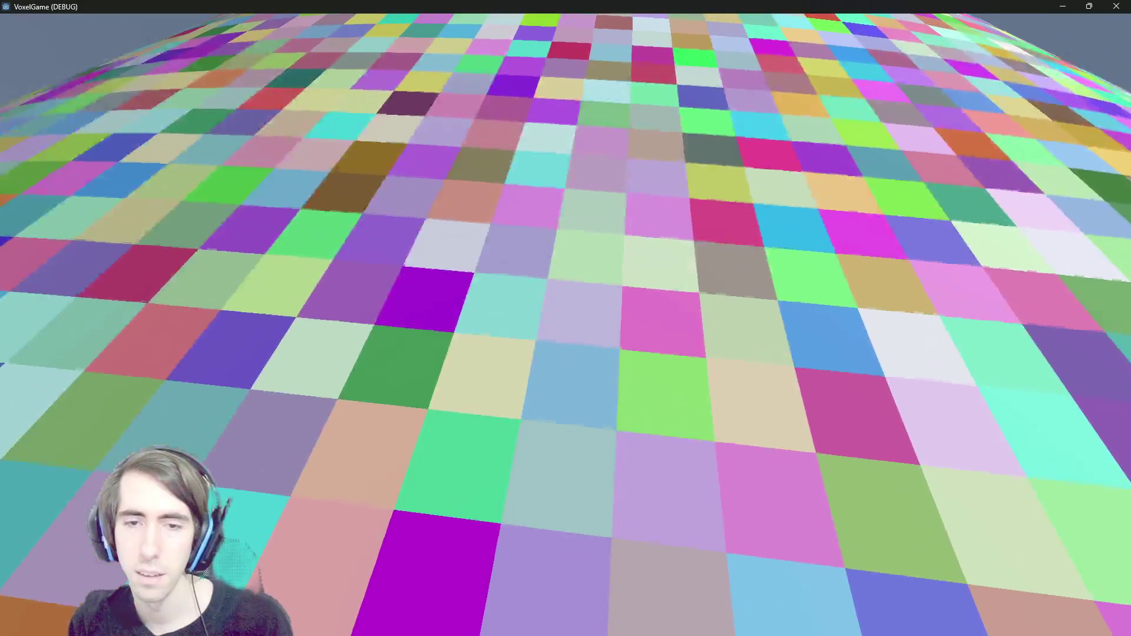
{"action": "key", "text": "F8"}
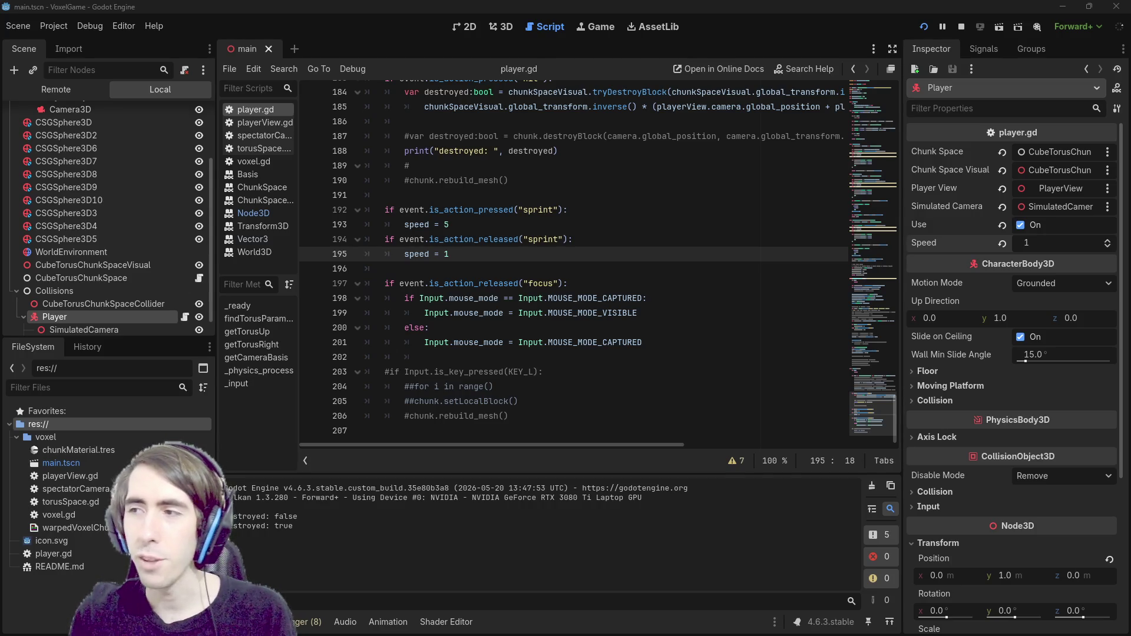
Bring the 'minecraft player speed' results into view and dismiss the English-results popup
{"action": "mouse_move", "coordinate": [1128, 77]}
{"action": "left_mouse_down"}
{"action": "mouse_move", "coordinate": [872, 59]}
{"action": "mouse_move", "coordinate": [876, 3]}
{"action": "left_mouse_up"}
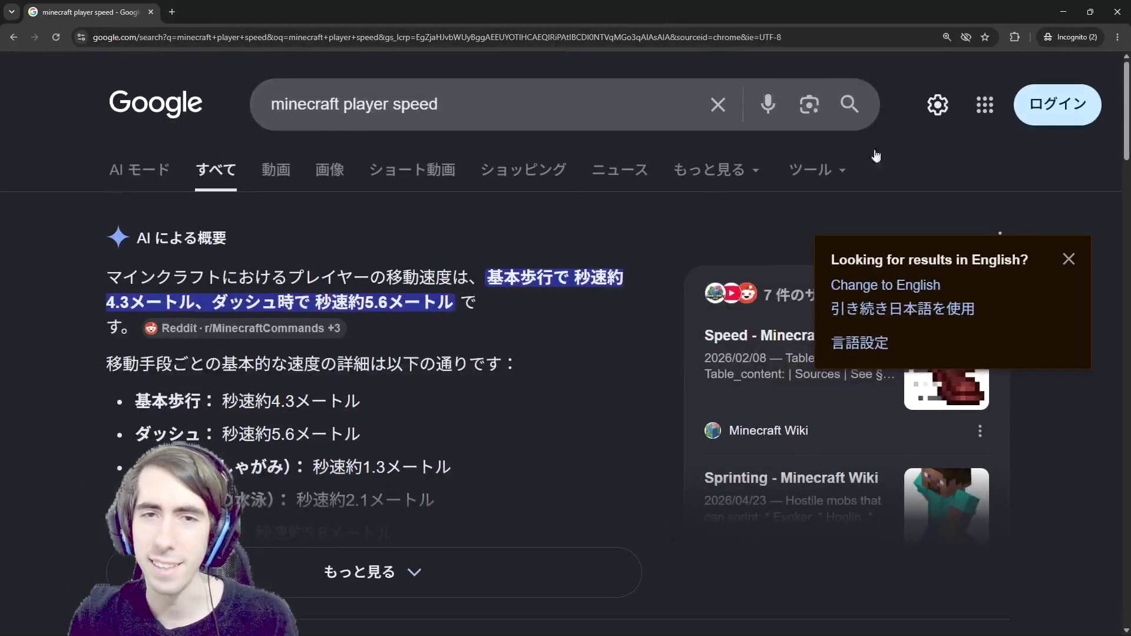
{"action": "left_click", "coordinate": [1068, 259]}
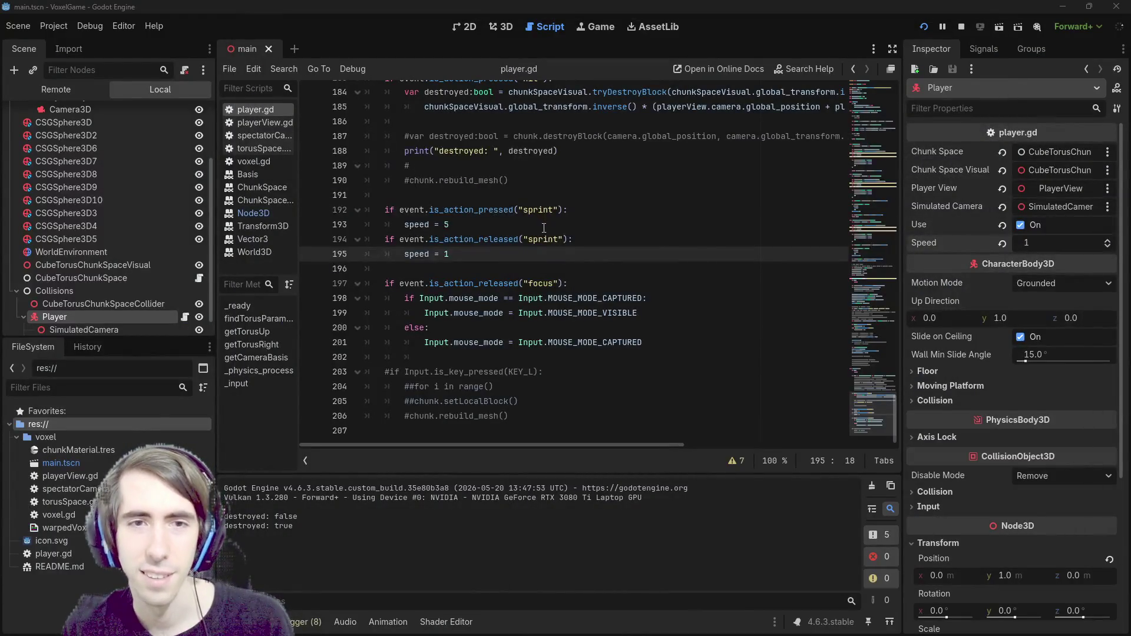
Set the sprint speed to 10 and normal speed to 5 in player.gd, save, and launch the game
{"action": "left_click", "coordinate": [543, 226]}
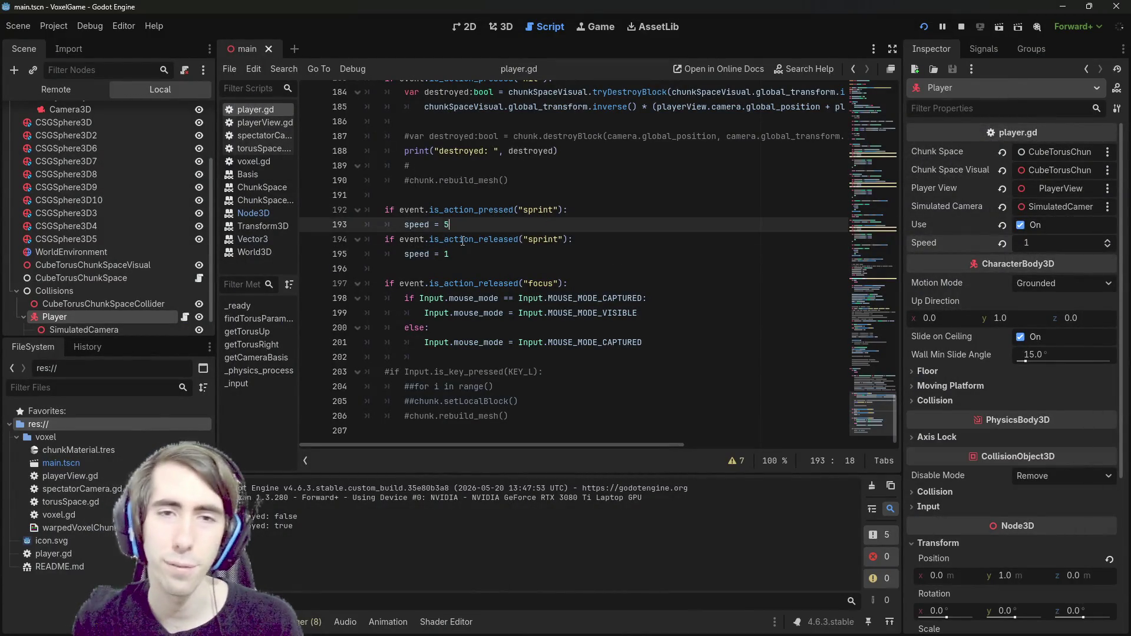
{"action": "mouse_move", "coordinate": [463, 241]}
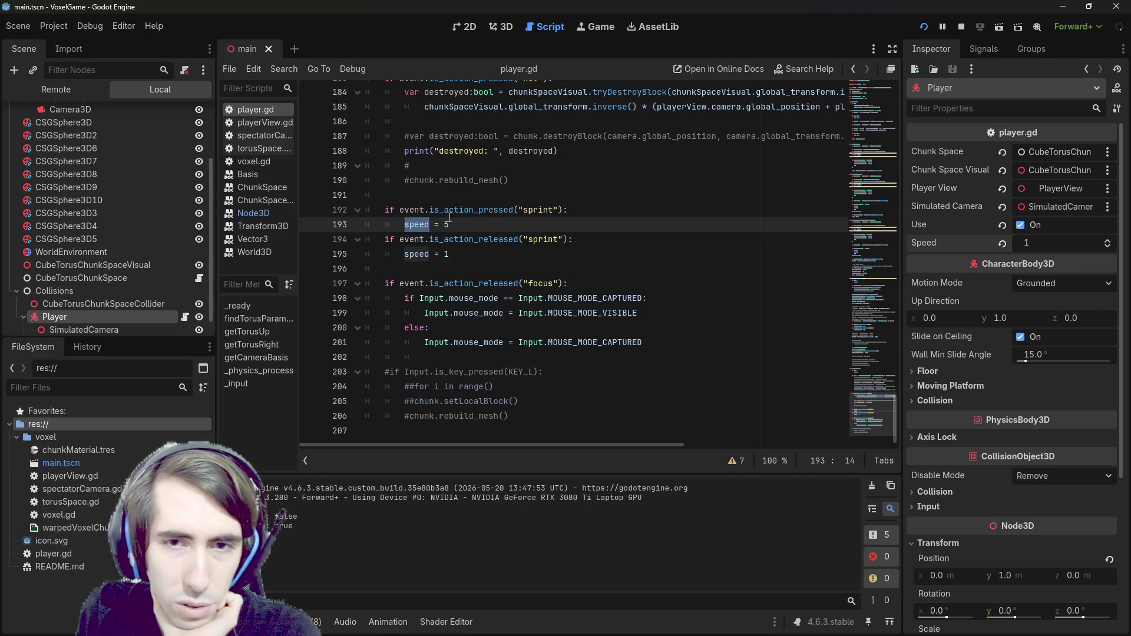
{"action": "scroll", "coordinate": [539, 254], "scroll_direction": "up", "scroll_amount": 15}
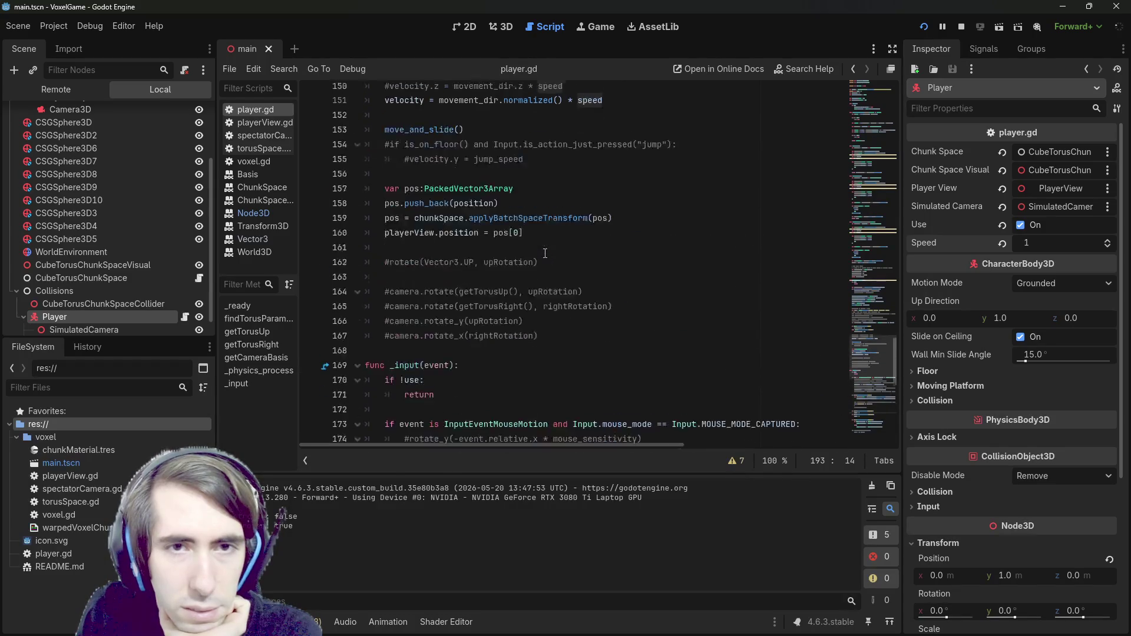
{"action": "scroll", "coordinate": [544, 252], "scroll_direction": "up", "scroll_amount": 1}
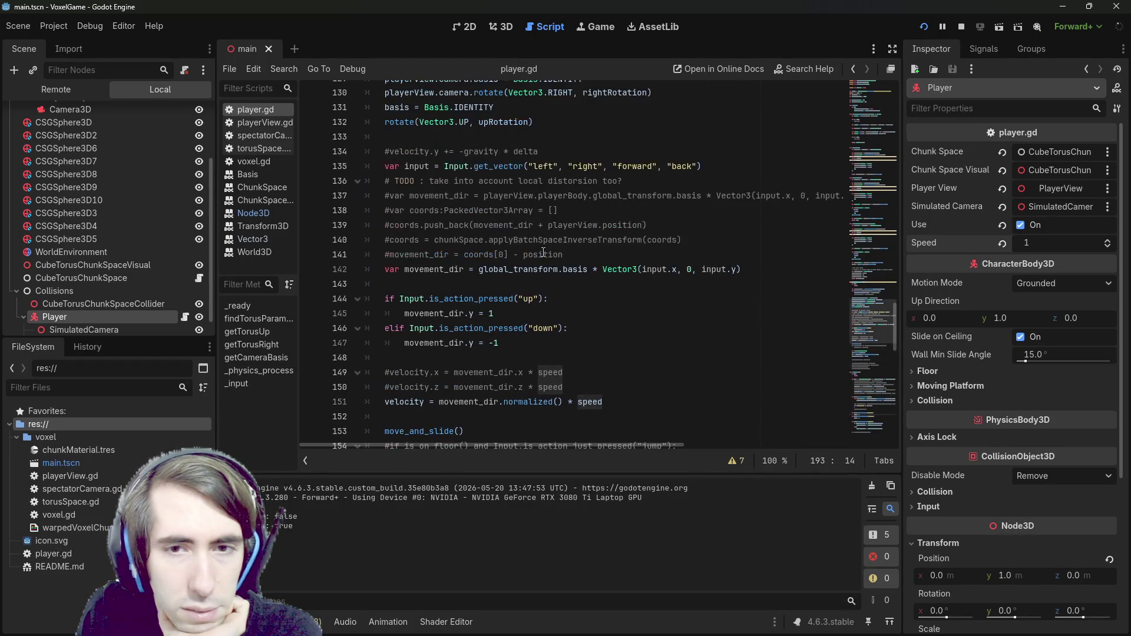
{"action": "scroll", "coordinate": [543, 254], "scroll_direction": "down", "scroll_amount": 2}
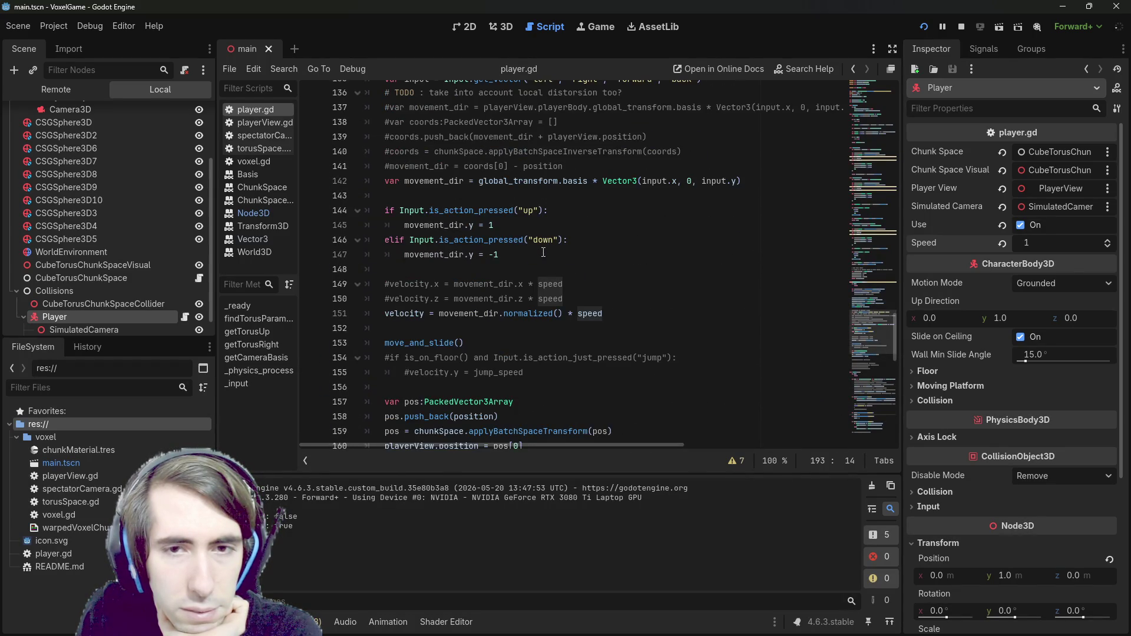
{"action": "scroll", "coordinate": [543, 252], "scroll_direction": "down", "scroll_amount": 1}
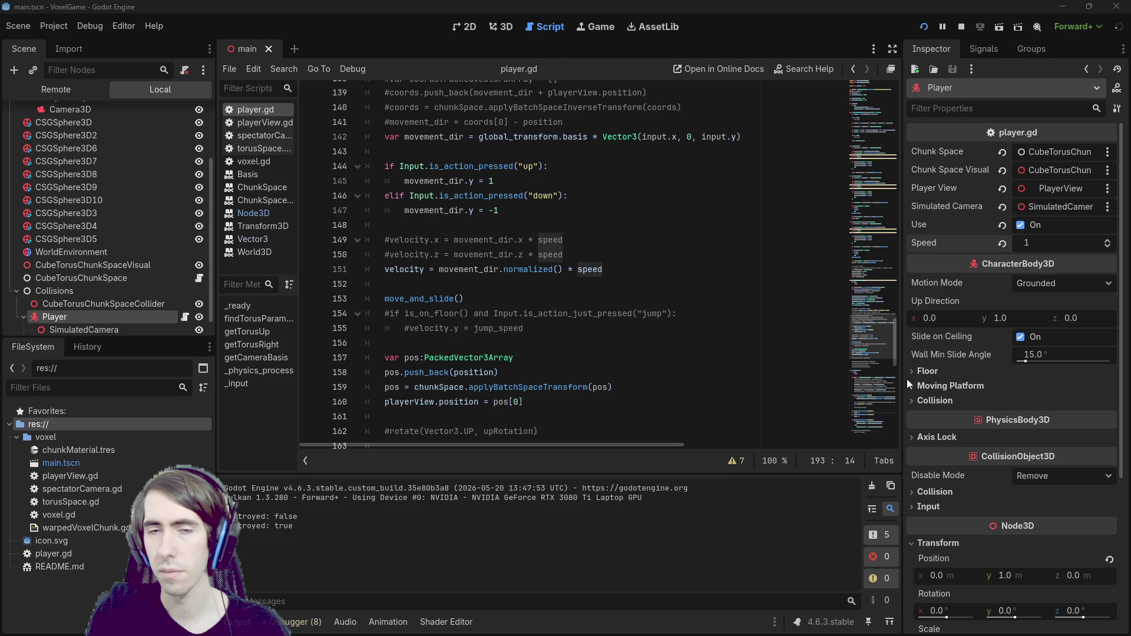
{"action": "scroll", "coordinate": [510, 301], "scroll_direction": "down", "scroll_amount": 15}
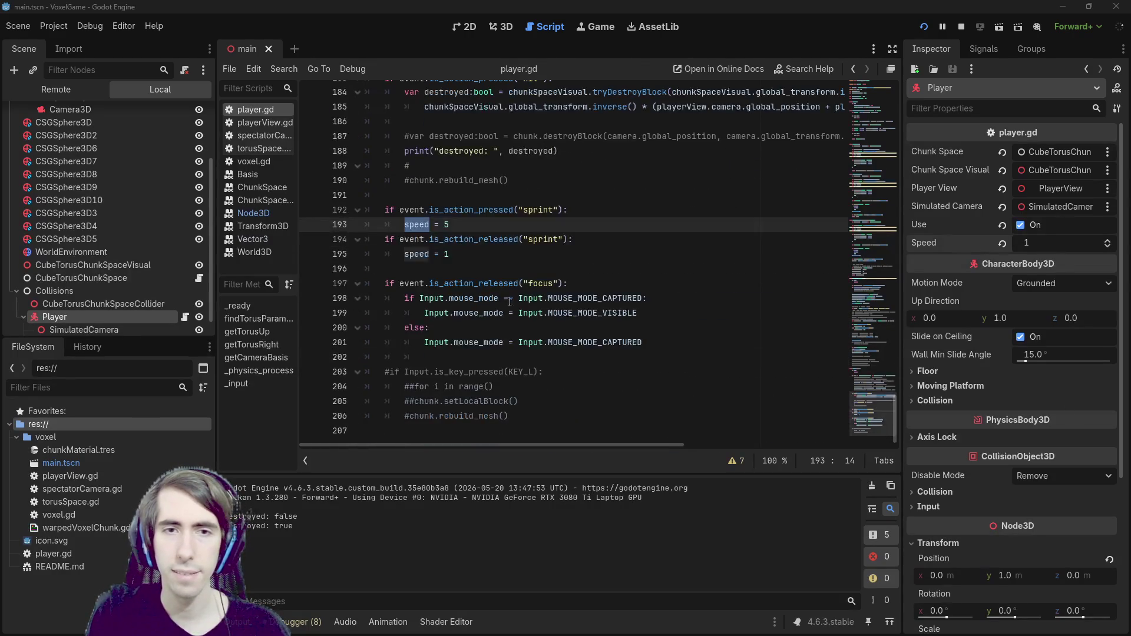
{"action": "scroll", "coordinate": [485, 237], "scroll_direction": "up", "scroll_amount": 2}
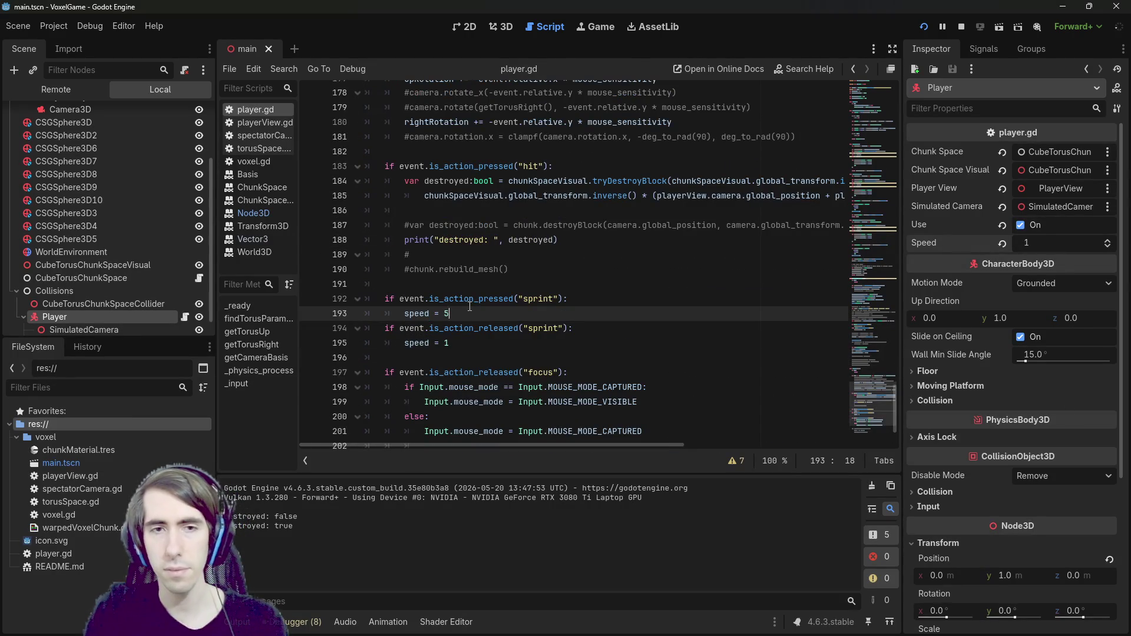
{"action": "key", "text": "BackSpace"}
{"action": "type", "text": "10"}
{"action": "key", "text": "Down"}
{"action": "key", "text": "Down"}
{"action": "key", "text": "ctrl+s"}
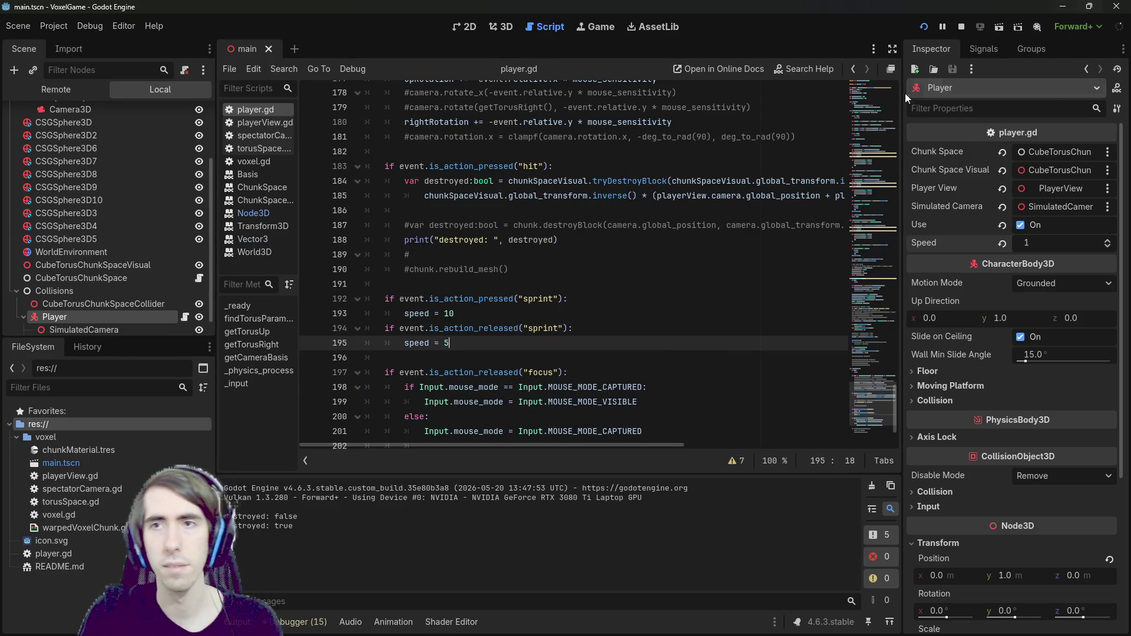
{"action": "left_click", "coordinate": [924, 27]}
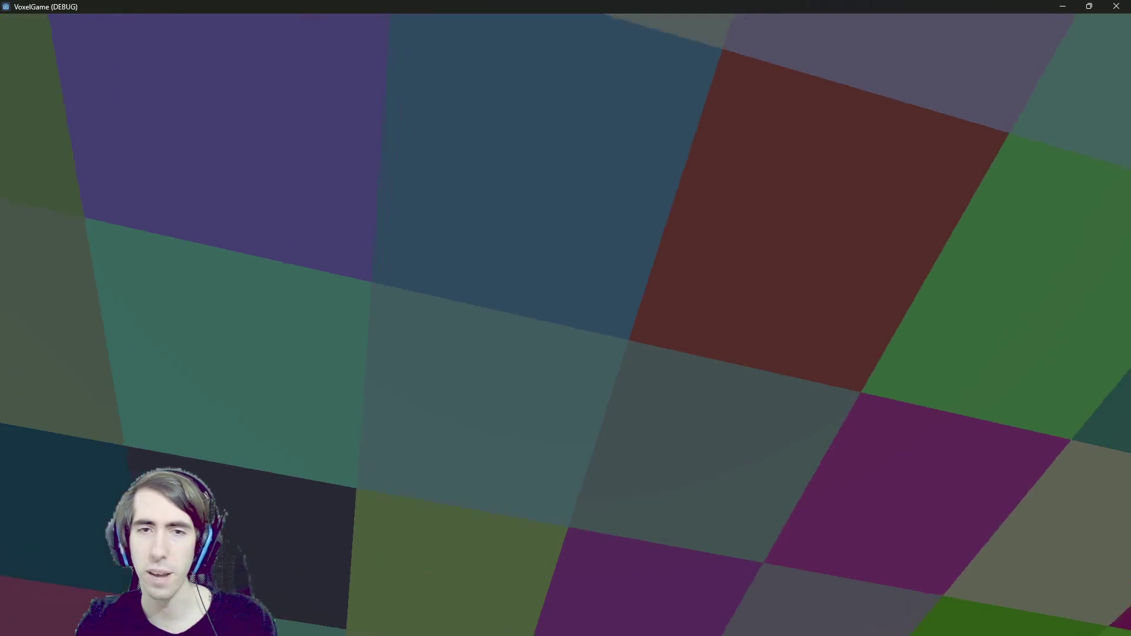
Break floor blocks and walk down into the dug shaft, then return to the editor
{"action": "left_click", "coordinate": [565, 318]}
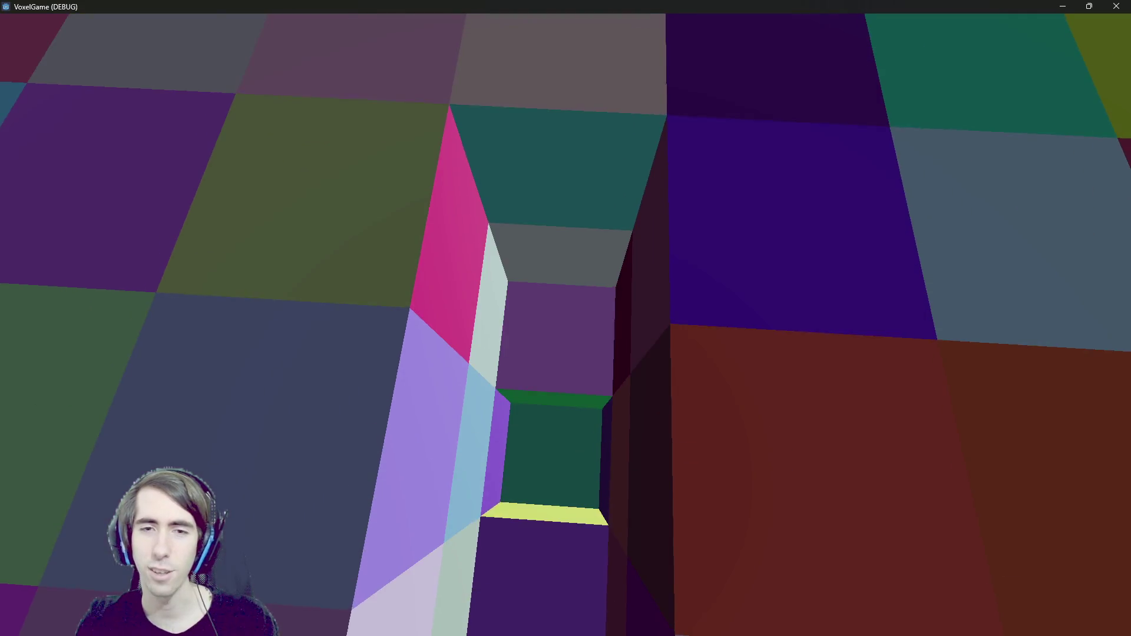
{"action": "key", "text": "w"}
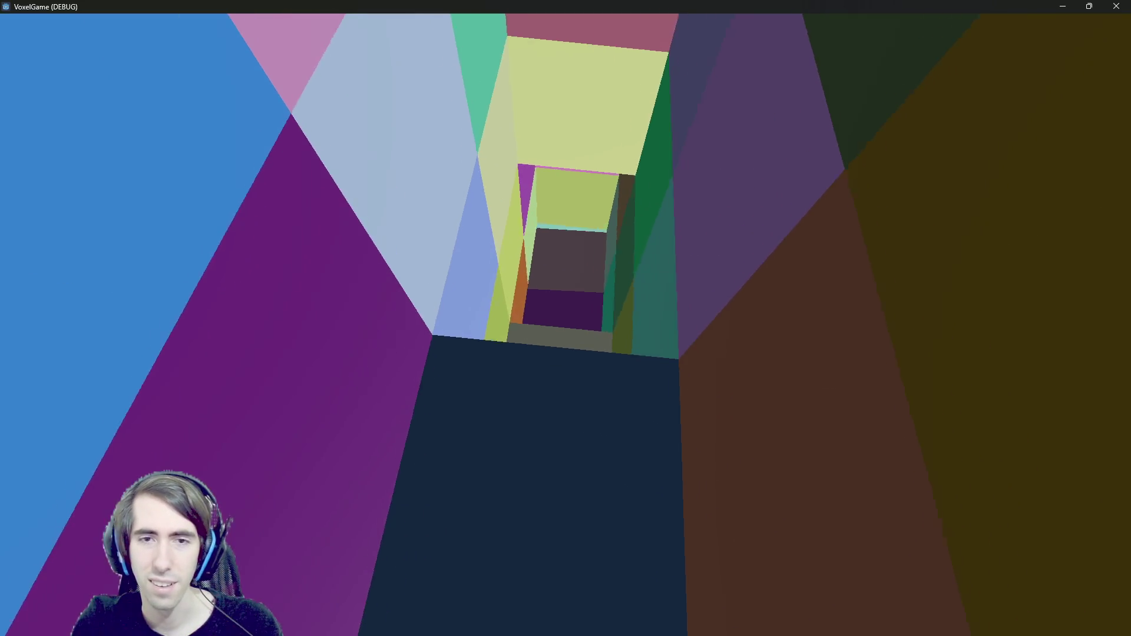
{"action": "key", "text": "alt+Tab"}
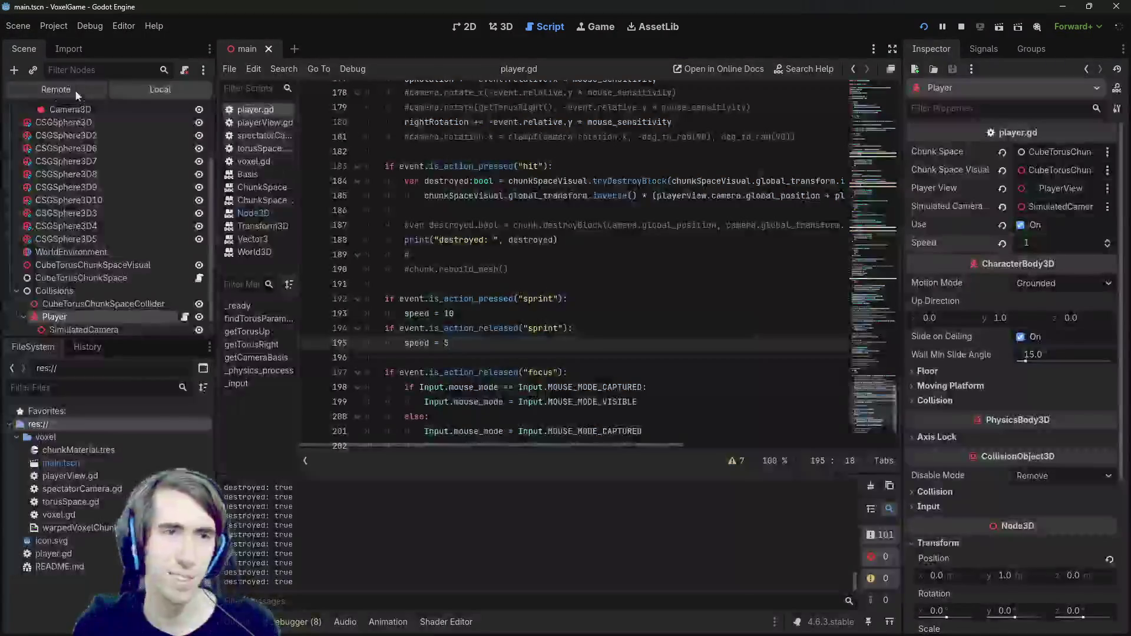
Inspect the live Player, SimulatedCamera and CollisionShape3D nodes in the Remote tree
{"action": "left_click", "coordinate": [72, 296]}
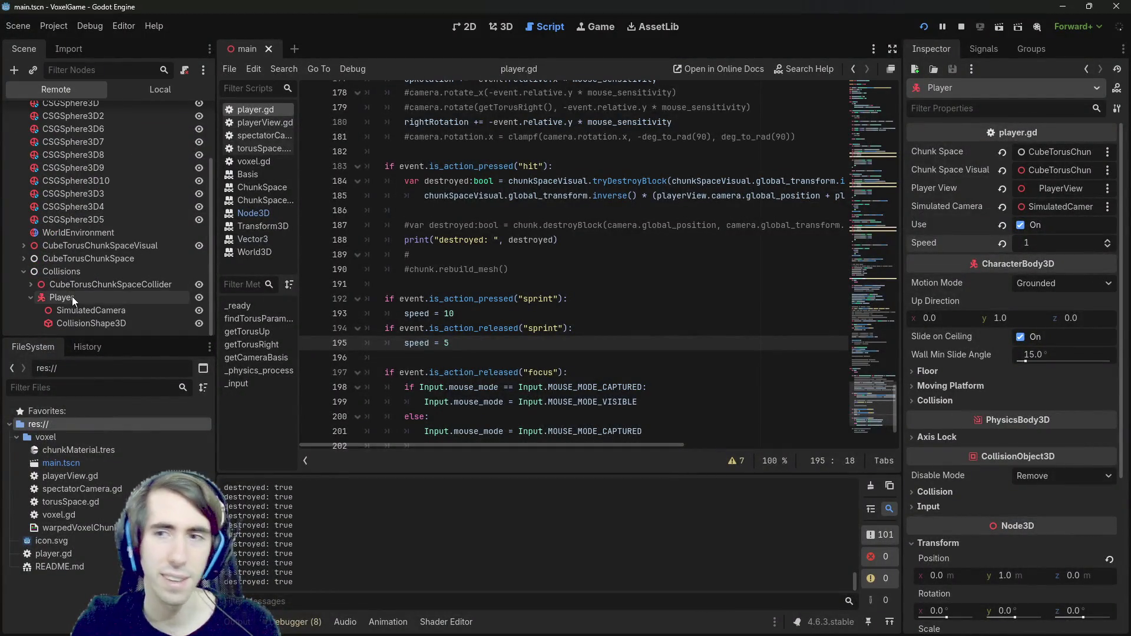
{"action": "left_click", "coordinate": [75, 310]}
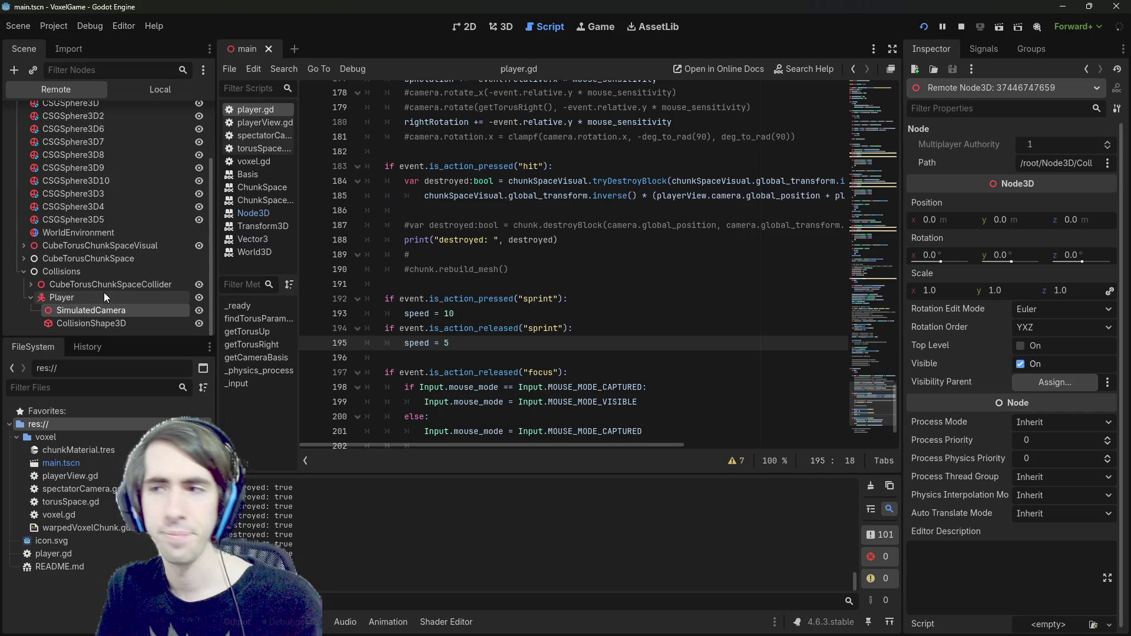
{"action": "left_click", "coordinate": [115, 326]}
{"action": "left_click", "coordinate": [105, 309]}
{"action": "left_click", "coordinate": [102, 324]}
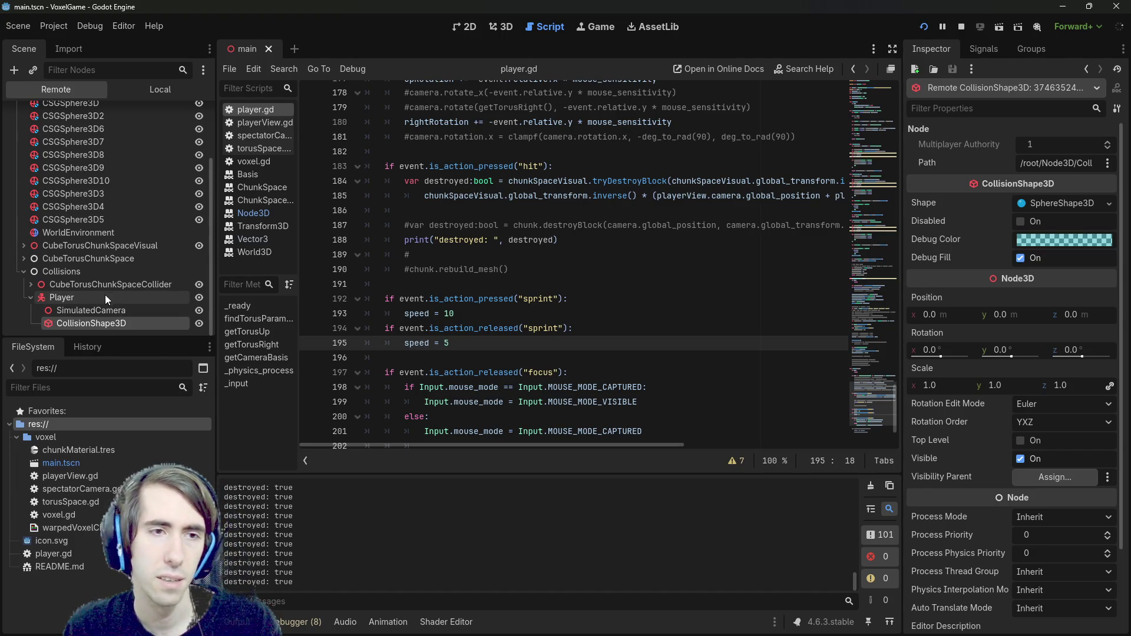
{"action": "left_click", "coordinate": [117, 309]}
{"action": "scroll", "coordinate": [530, 294], "scroll_direction": "up", "scroll_amount": 4}
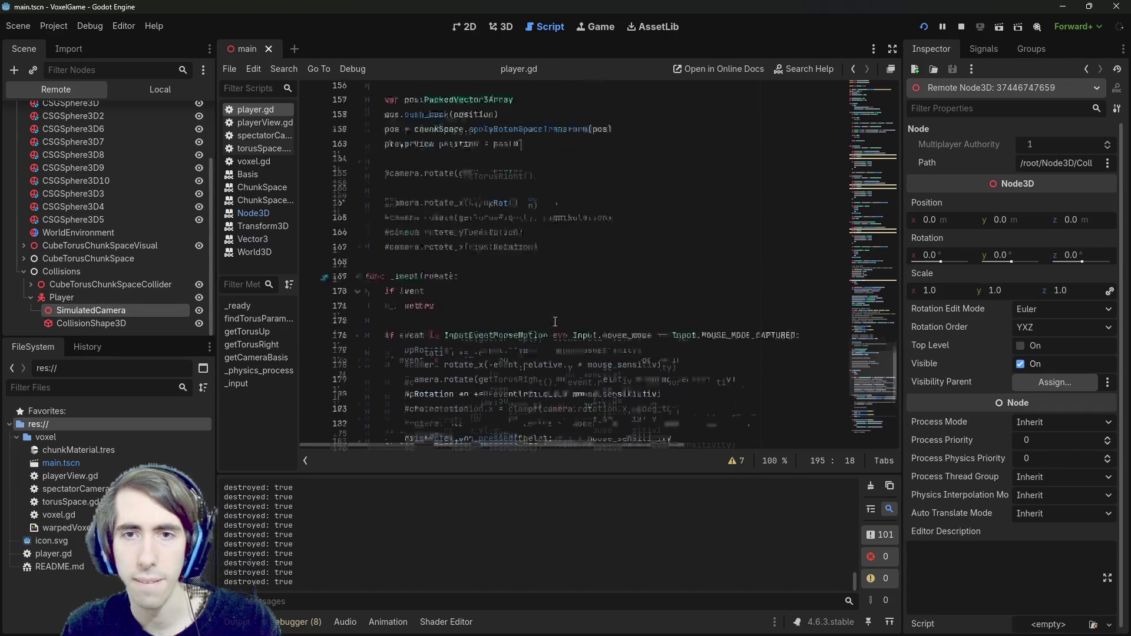
{"action": "scroll", "coordinate": [147, 242], "scroll_direction": "up", "scroll_amount": 4}
Expand PlayerView > PlayerBody and select Camera3D to view its live position and rotation
{"action": "left_click", "coordinate": [22, 166]}
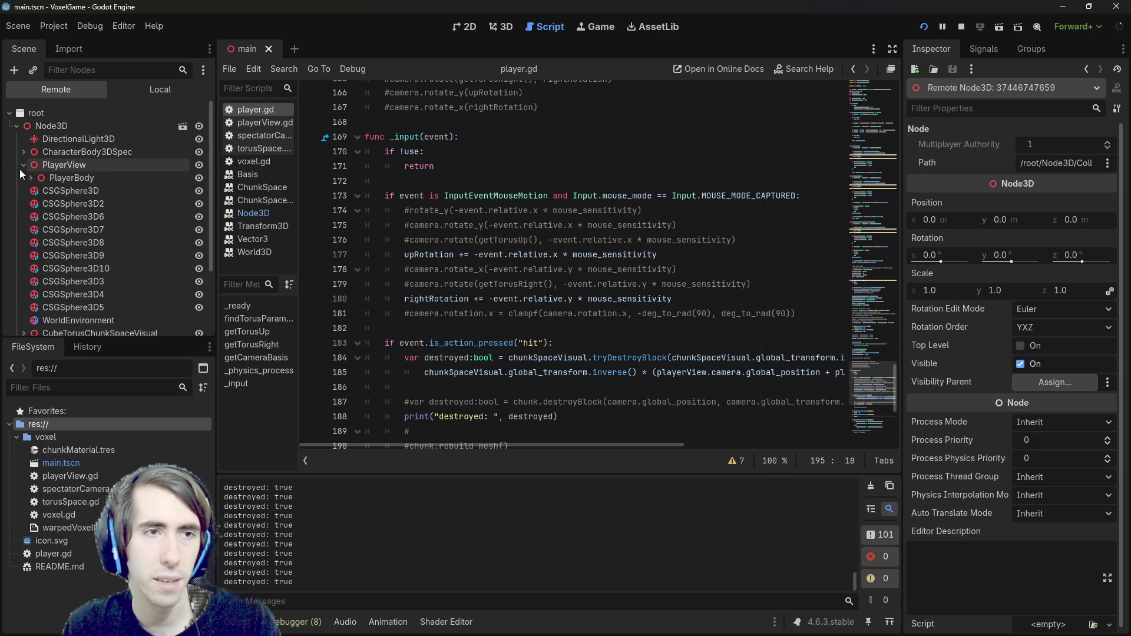
{"action": "left_click", "coordinate": [49, 175]}
{"action": "left_click", "coordinate": [43, 169]}
{"action": "left_click", "coordinate": [31, 177]}
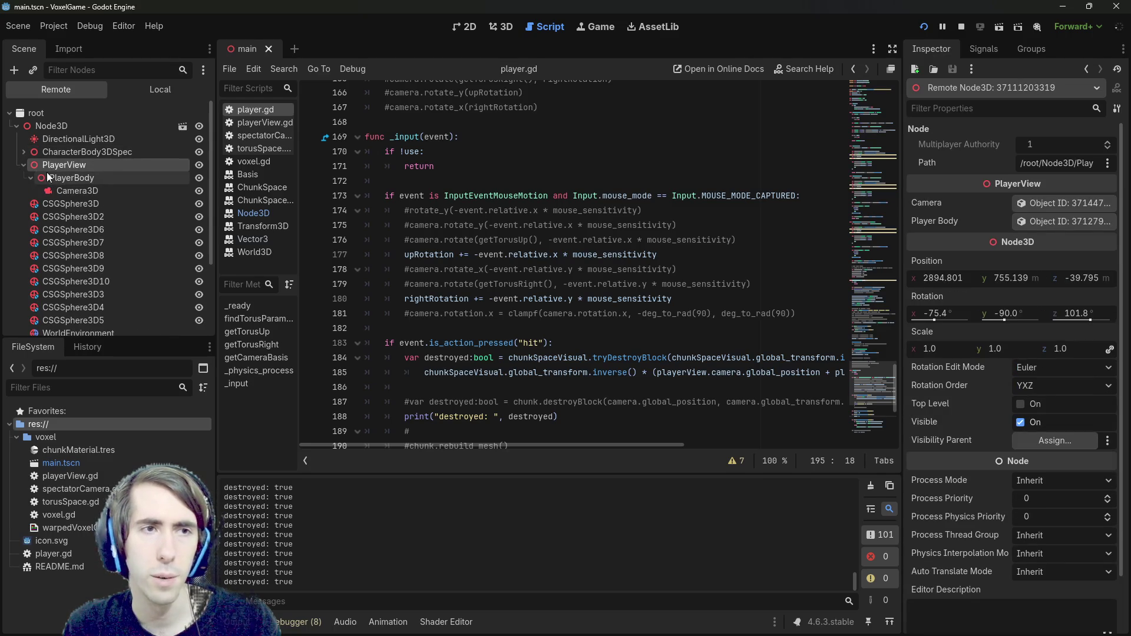
{"action": "left_click", "coordinate": [112, 179]}
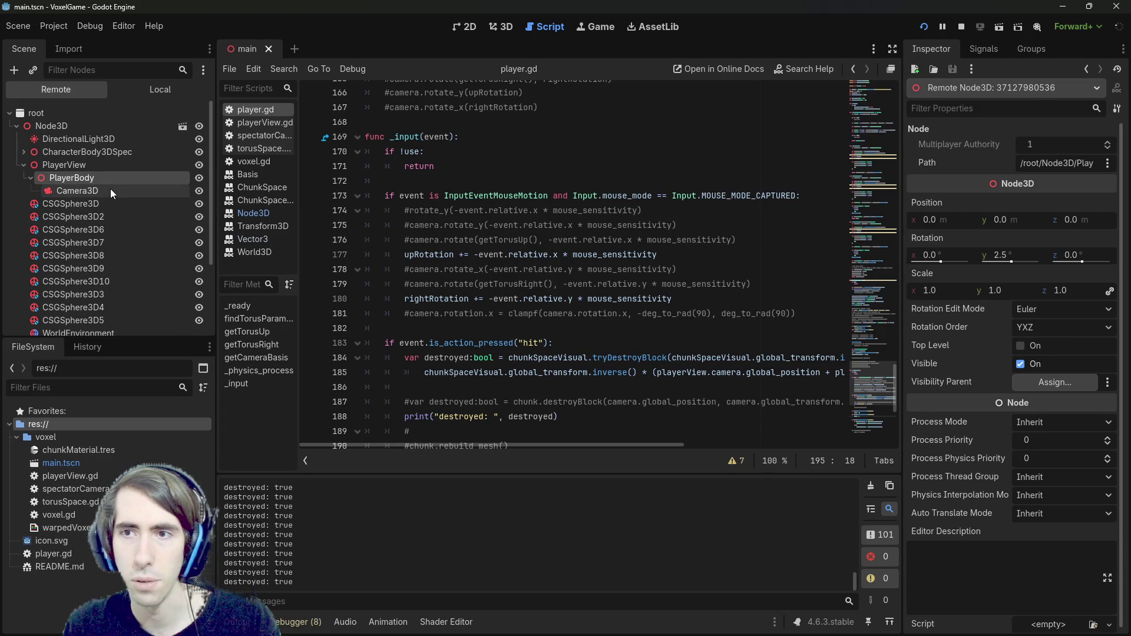
{"action": "left_click", "coordinate": [111, 189]}
{"action": "scroll", "coordinate": [978, 467], "scroll_direction": "down", "scroll_amount": 3}
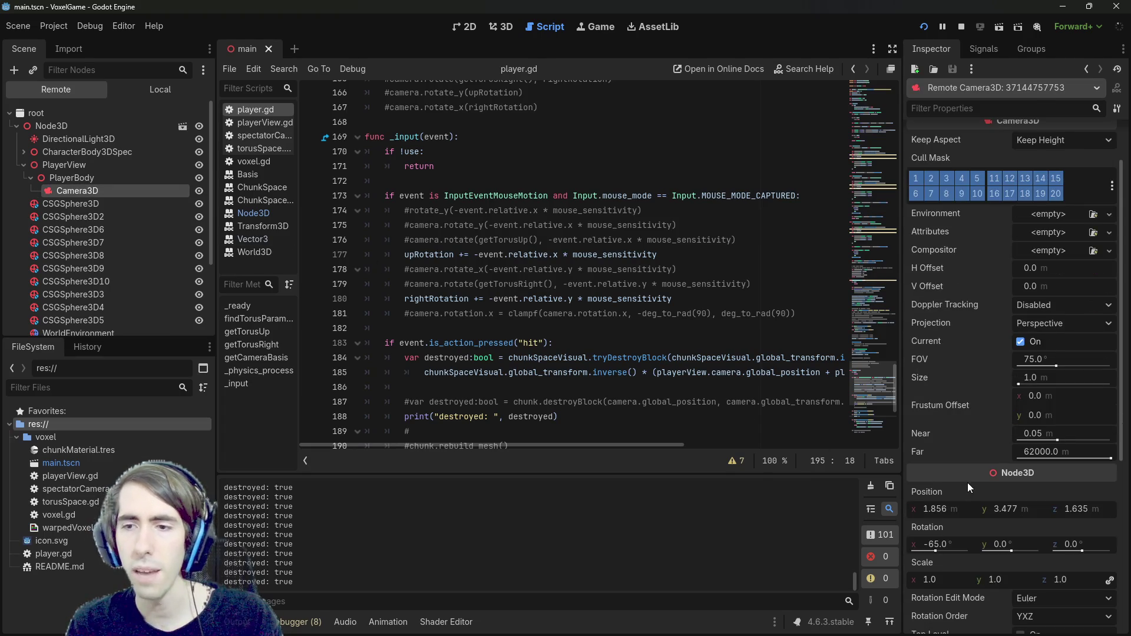
{"action": "left_click", "coordinate": [457, 314]}
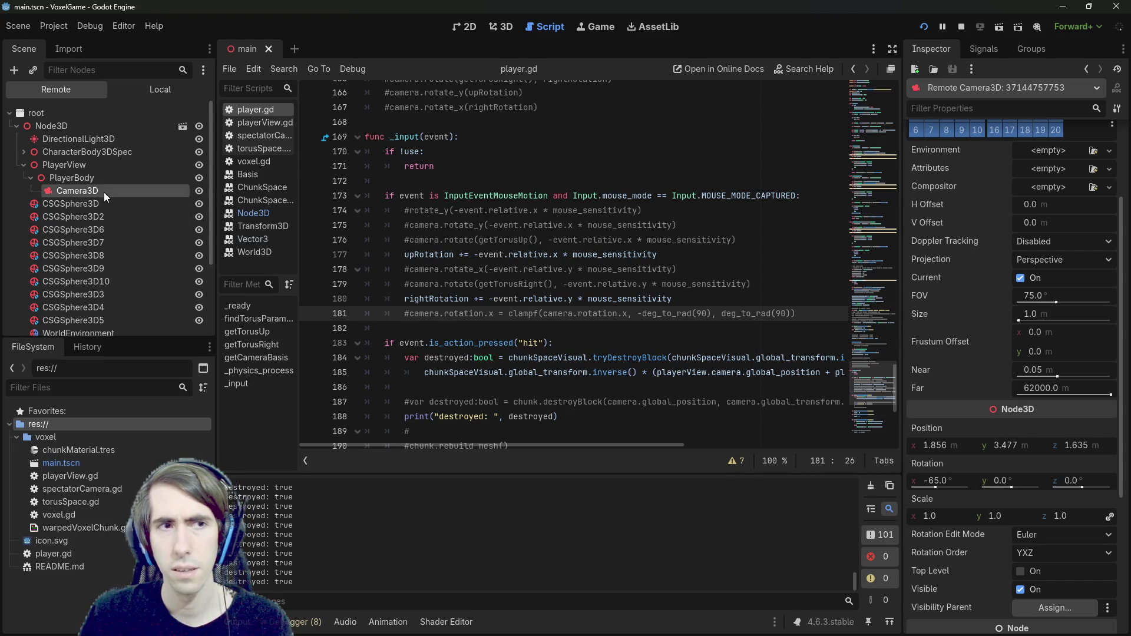
{"action": "left_click", "coordinate": [519, 255]}
Search player.gd for camera.position, then for camera basis references
{"action": "left_click", "coordinate": [518, 270]}
{"action": "key", "text": "ctrl+f"}
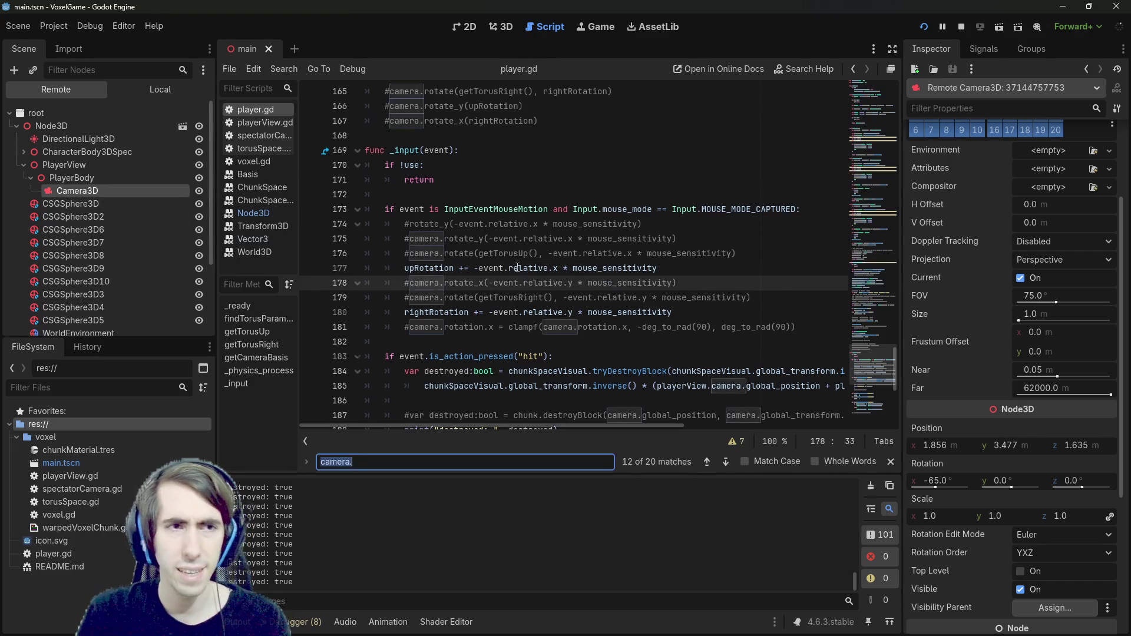
{"action": "type", "text": "ca,e"}
{"action": "key", "text": "BackSpace"}
{"action": "type", "text": "mera.position"}
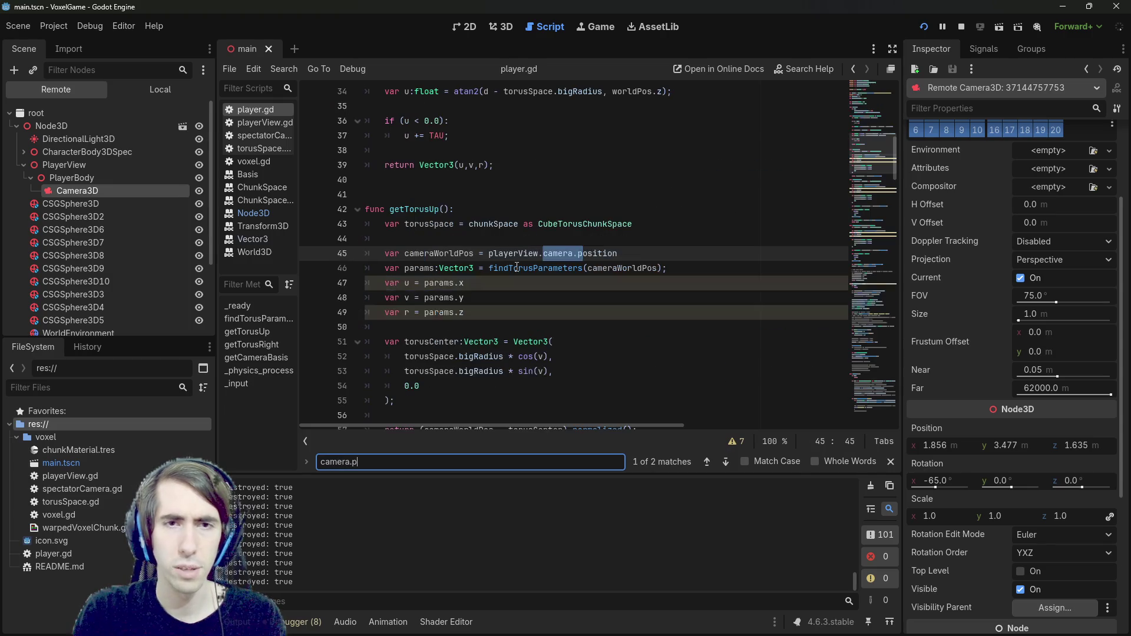
{"action": "key", "text": "Return"}
{"action": "key", "text": "Return"}
{"action": "key", "text": "Return"}
{"action": "key", "text": "Return"}
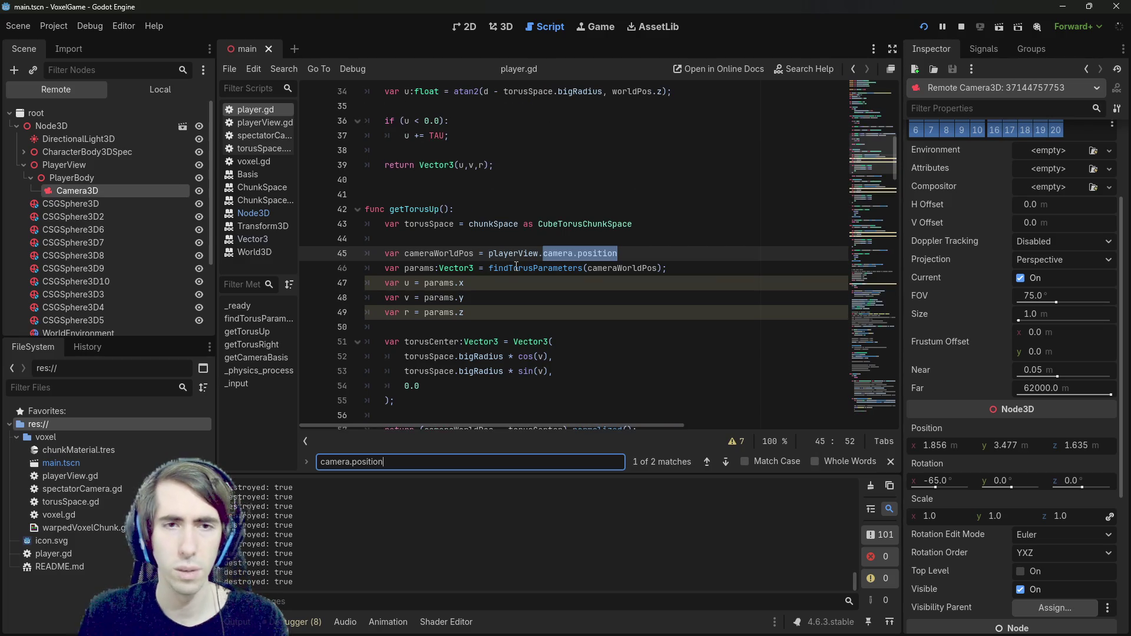
{"action": "key", "text": "ctrl+BackSpace"}
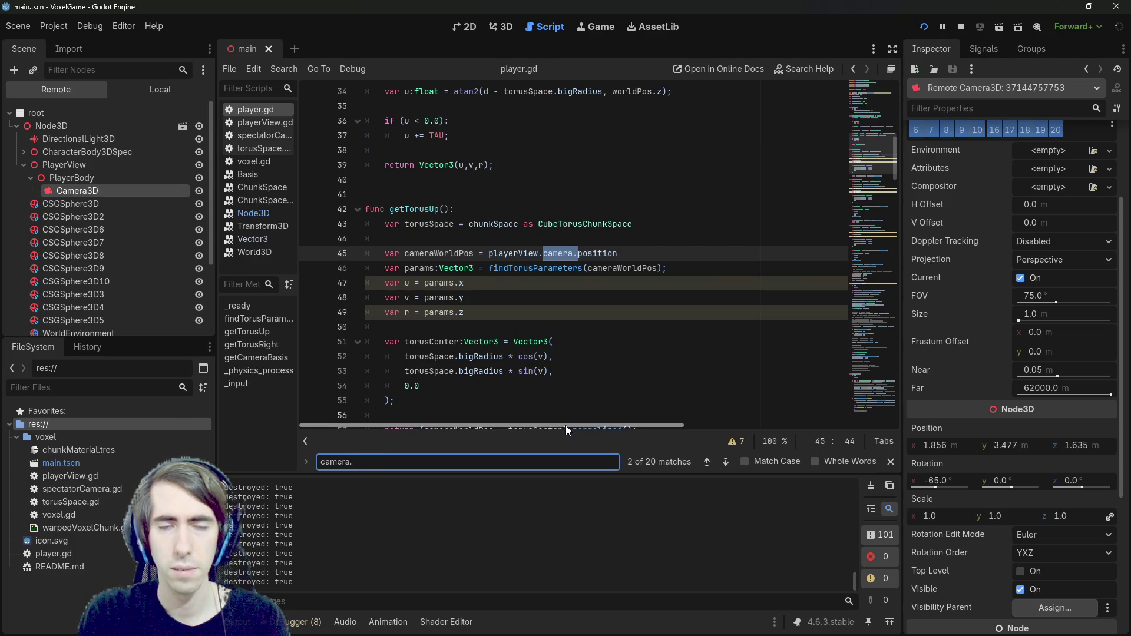
{"action": "type", "text": "basis"}
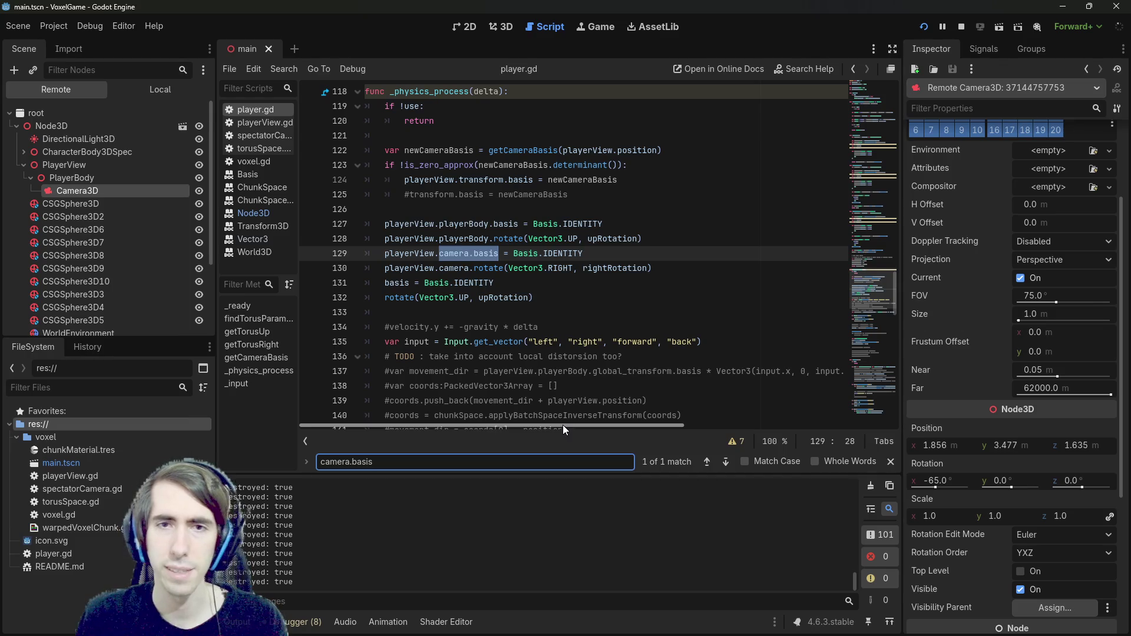
Replace camera.basis = Basis.IDENTITY with playerView.camera.set_identity() and save
{"action": "left_click", "coordinate": [595, 256]}
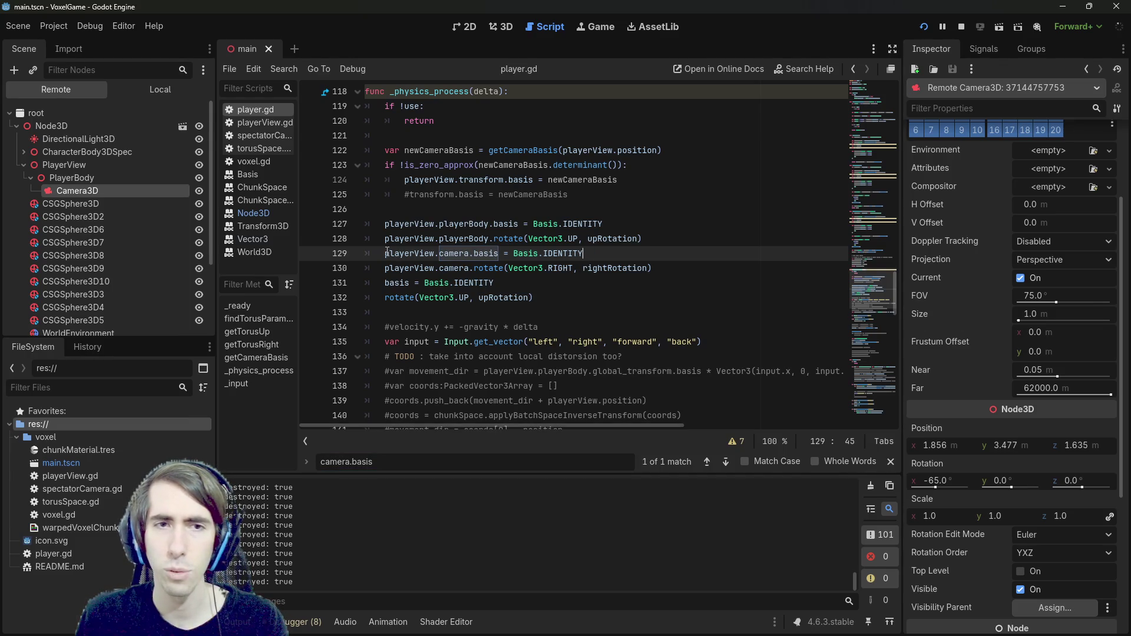
{"action": "left_click_drag", "start_coordinate": [386, 253], "coordinate": [475, 253]}
{"action": "key", "text": "ctrl+c"}
{"action": "left_click", "coordinate": [599, 257]}
{"action": "key", "text": "Return"}
{"action": "key", "text": "ctrl+v"}
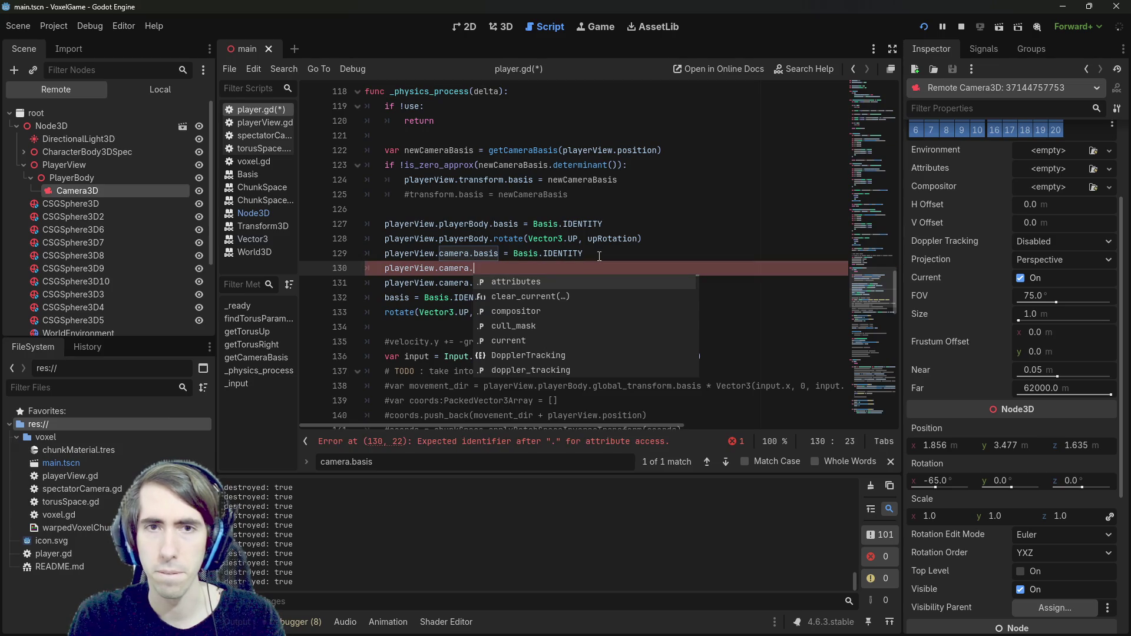
{"action": "type", "text": "set_id"}
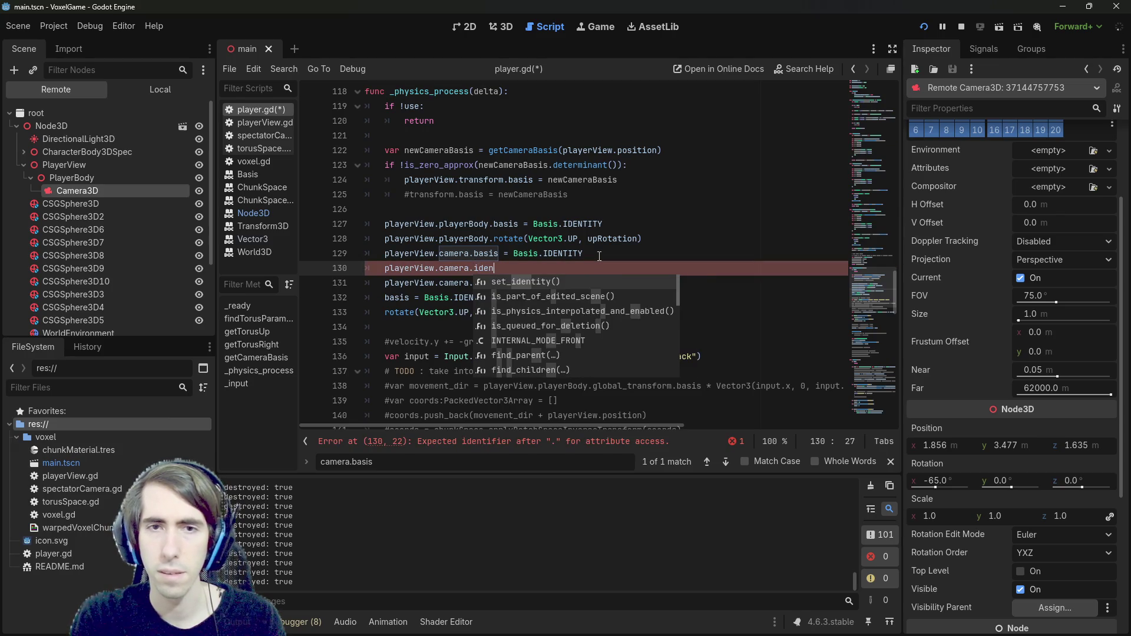
{"action": "key", "text": "Return"}
{"action": "key", "text": "Up"}
{"action": "left_click", "coordinate": [599, 257]}
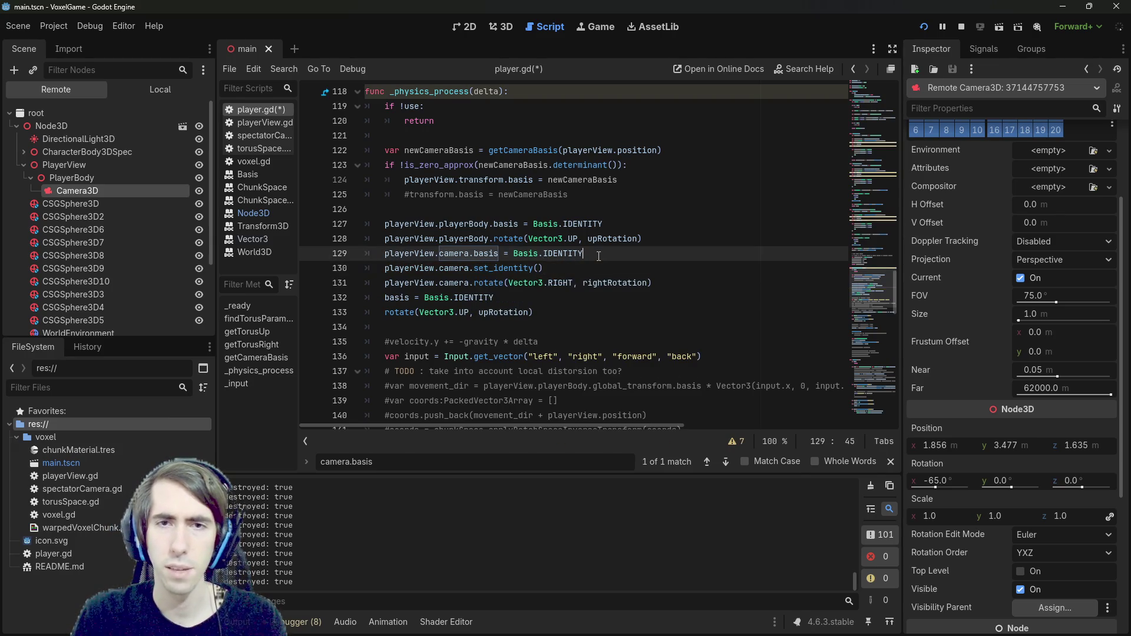
{"action": "key", "text": "ctrl+shift+Left"}
{"action": "key", "text": "ctrl+shift+Left"}
{"action": "key", "text": "ctrl+shift+Left"}
{"action": "key", "text": "BackSpace"}
{"action": "key", "text": "Delete"}
{"action": "key", "text": "End"}
{"action": "key", "text": "ctrl+s"}
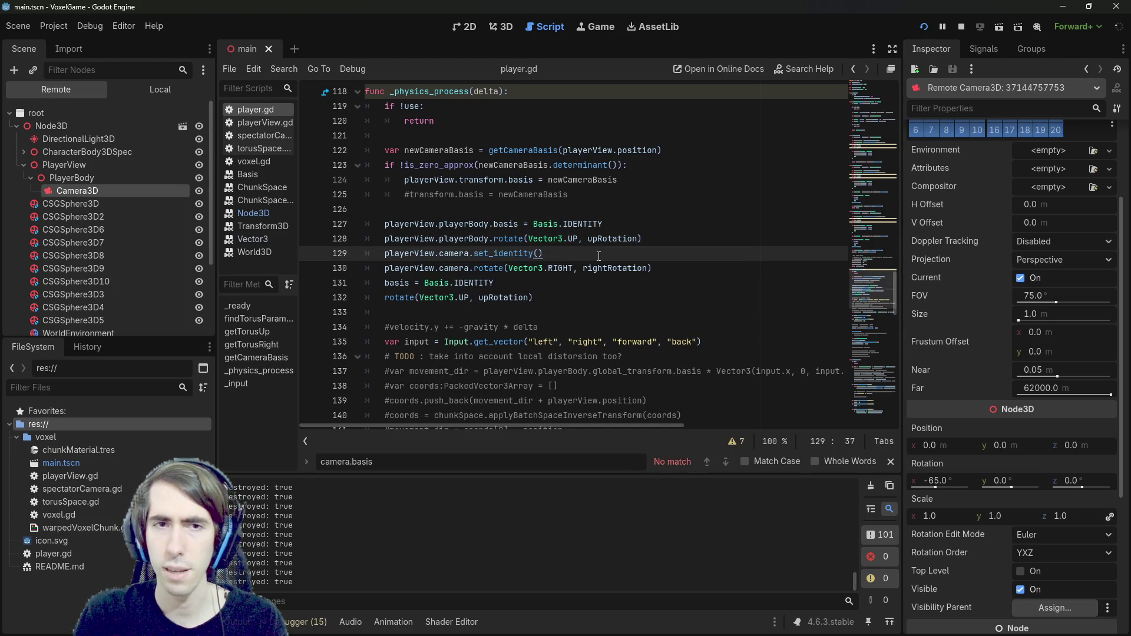
Add playerBody.set_identity() on line 128, save, and restart the running game
{"action": "key", "text": "ctrl+shift+Left"}
{"action": "key", "text": "ctrl+shift+Left"}
{"action": "key", "text": "ctrl+shift+Left"}
{"action": "key", "text": "Up"}
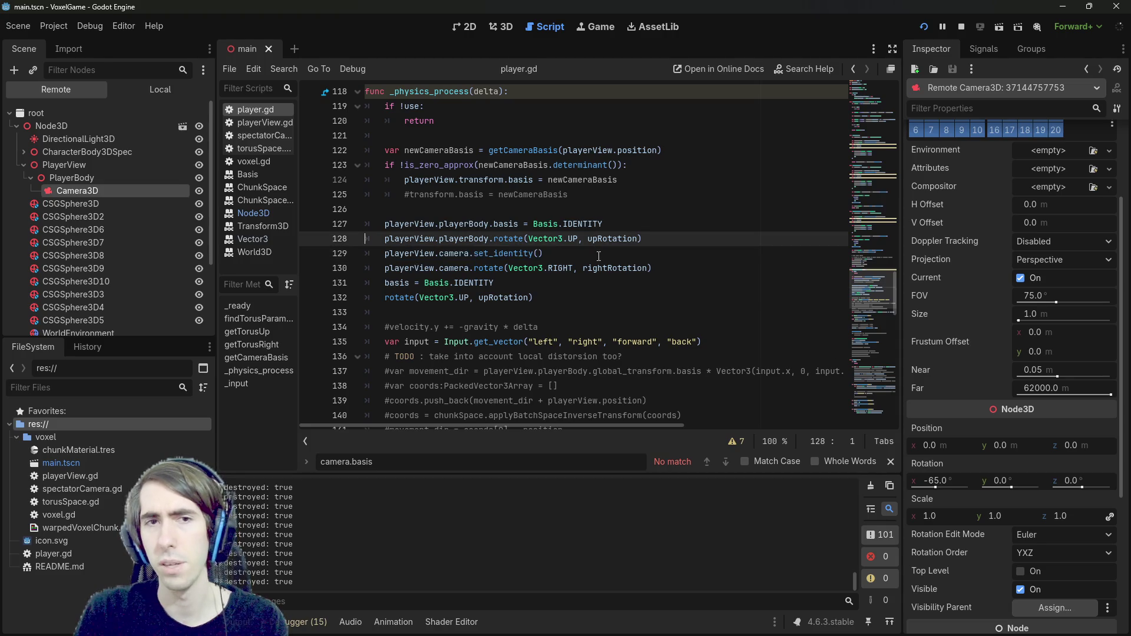
{"action": "key", "text": "ctrl+v"}
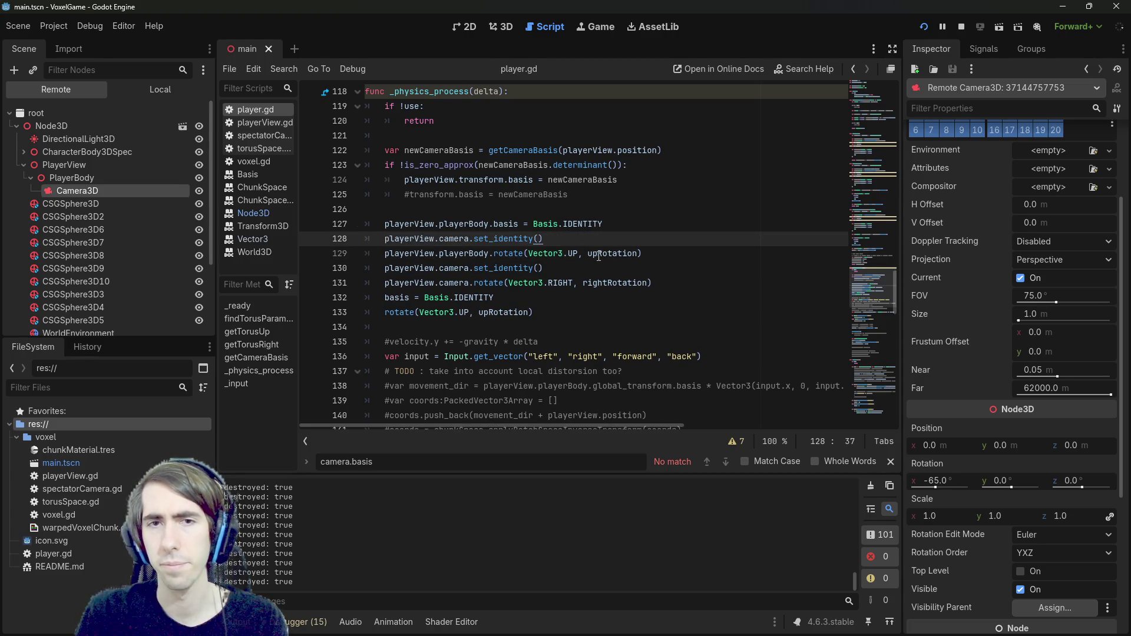
{"action": "key", "text": "Up"}
{"action": "key", "text": "End"}
{"action": "key", "text": "Down"}
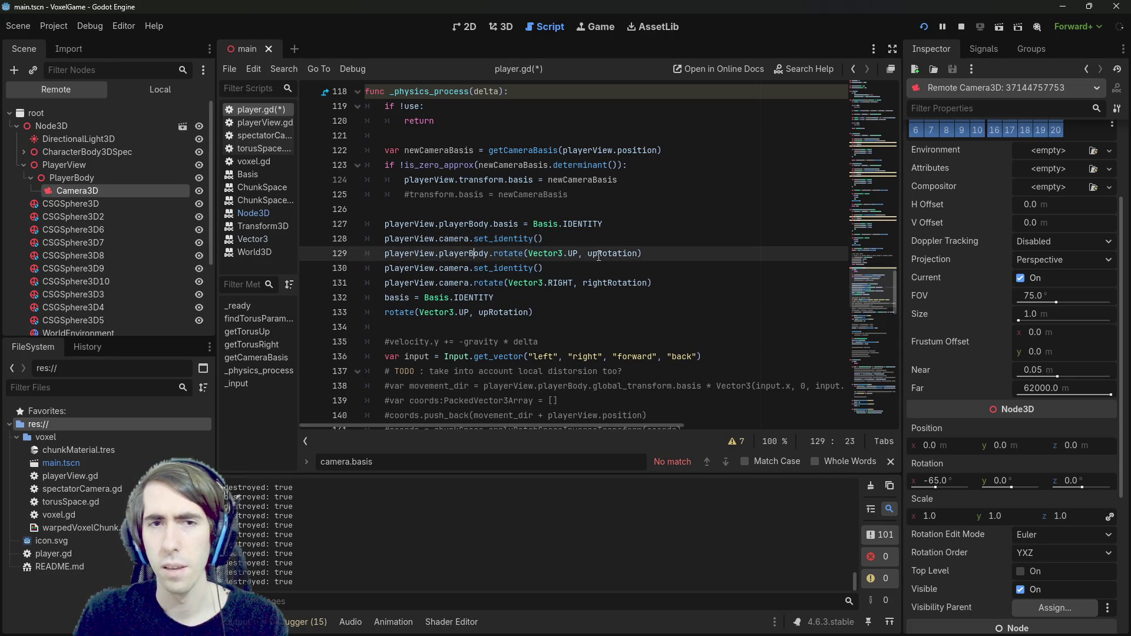
{"action": "key", "text": "Left"}
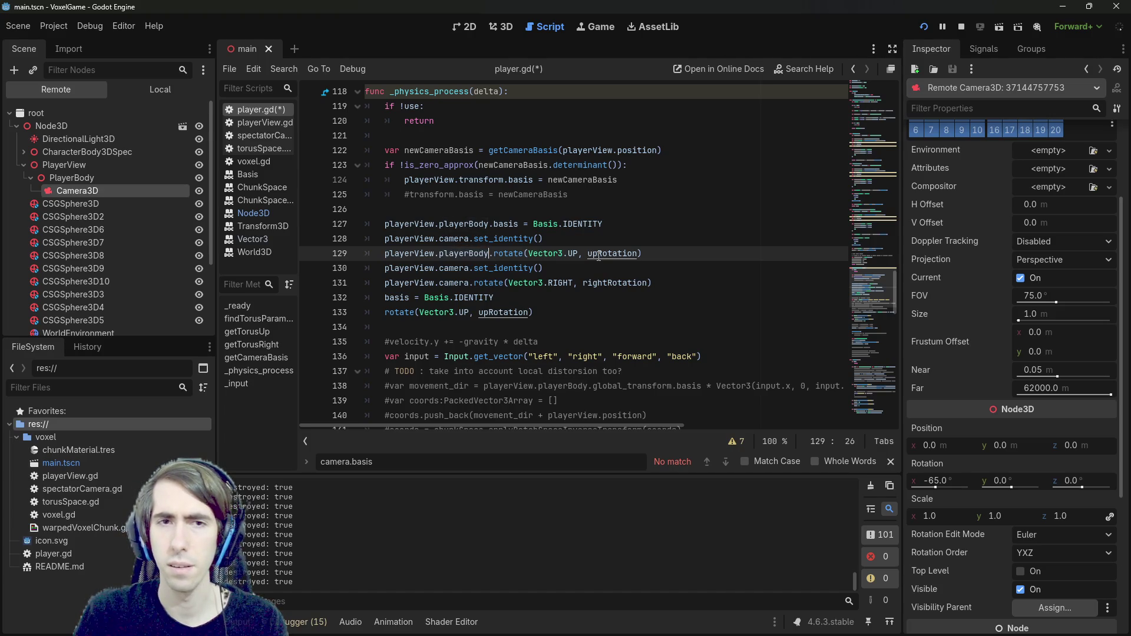
{"action": "key", "text": "Up"}
{"action": "key", "text": "ctrl+BackSpace"}
{"action": "type", "text": "playerBody"}
{"action": "key", "text": "ctrl+s"}
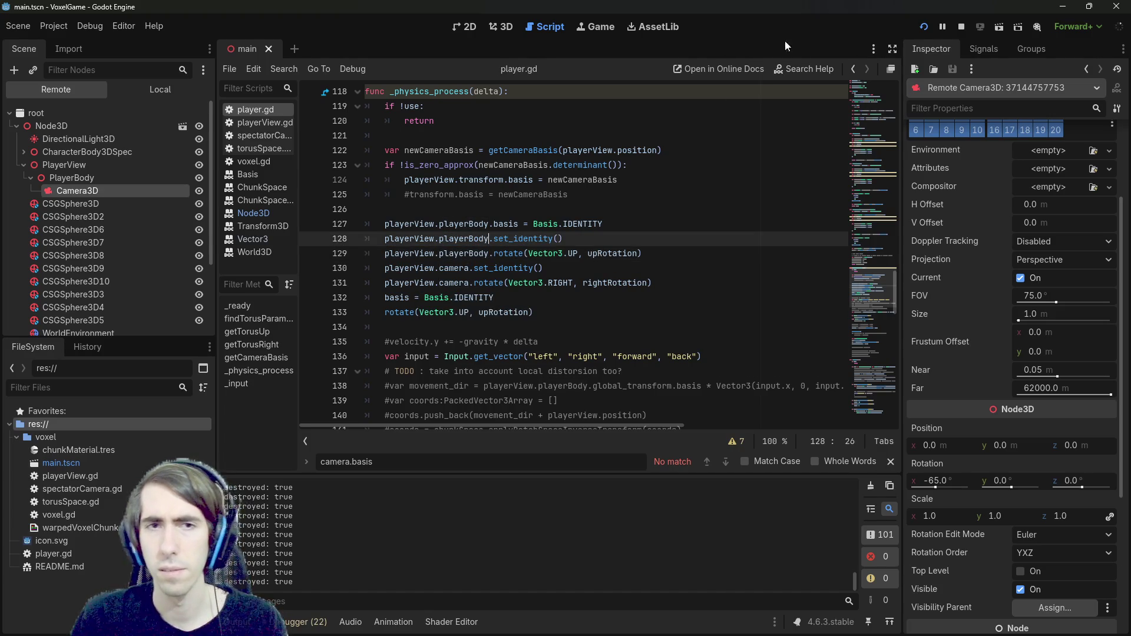
{"action": "left_click", "coordinate": [931, 25]}
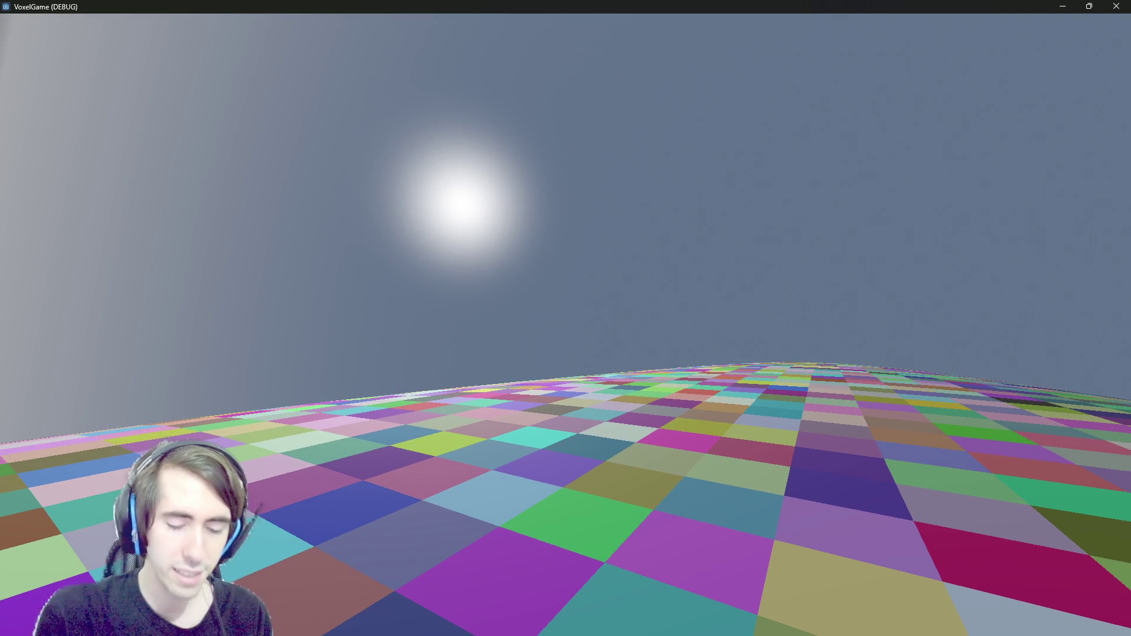
Test the camera in the relaunched VoxelGame run, then switch back to the editor
{"action": "key", "text": "alt+Tab"}
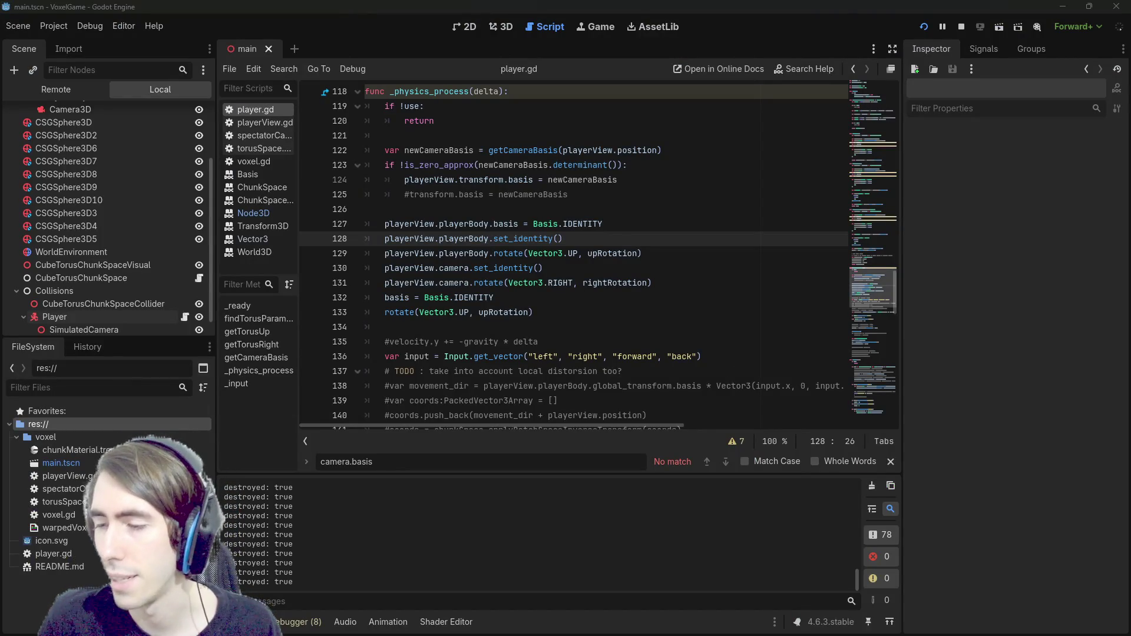
Switch from the Godot editor over to the browser window
{"action": "key", "text": "alt+Tab"}
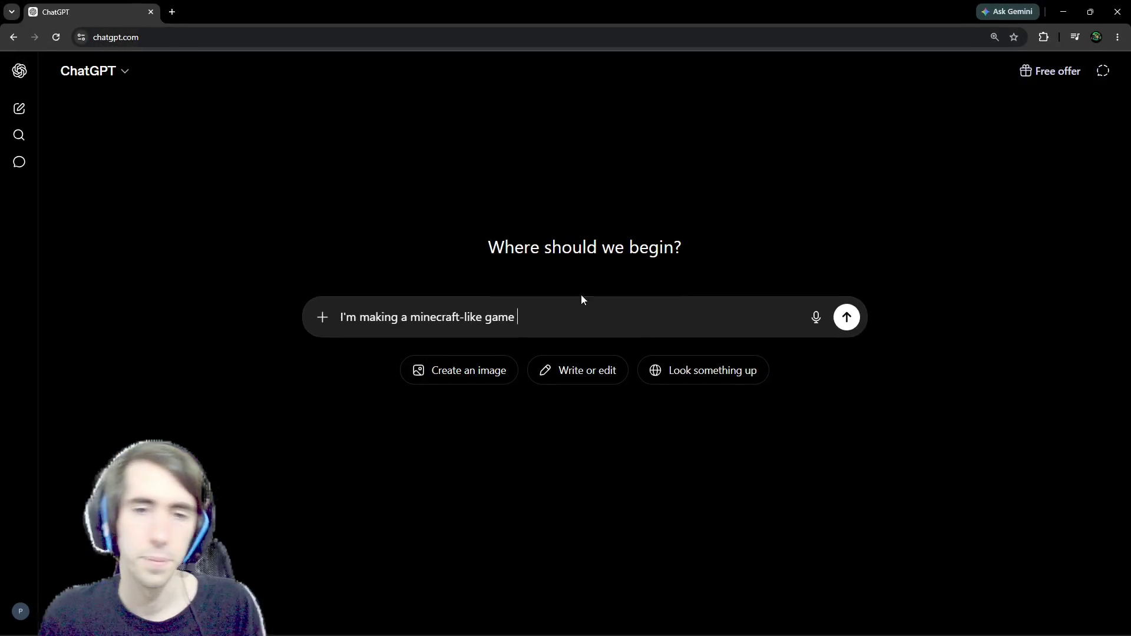
Add a prompt line saying 'I want to use real colliders, not handmade ones'
{"action": "key", "text": "shift+Return"}
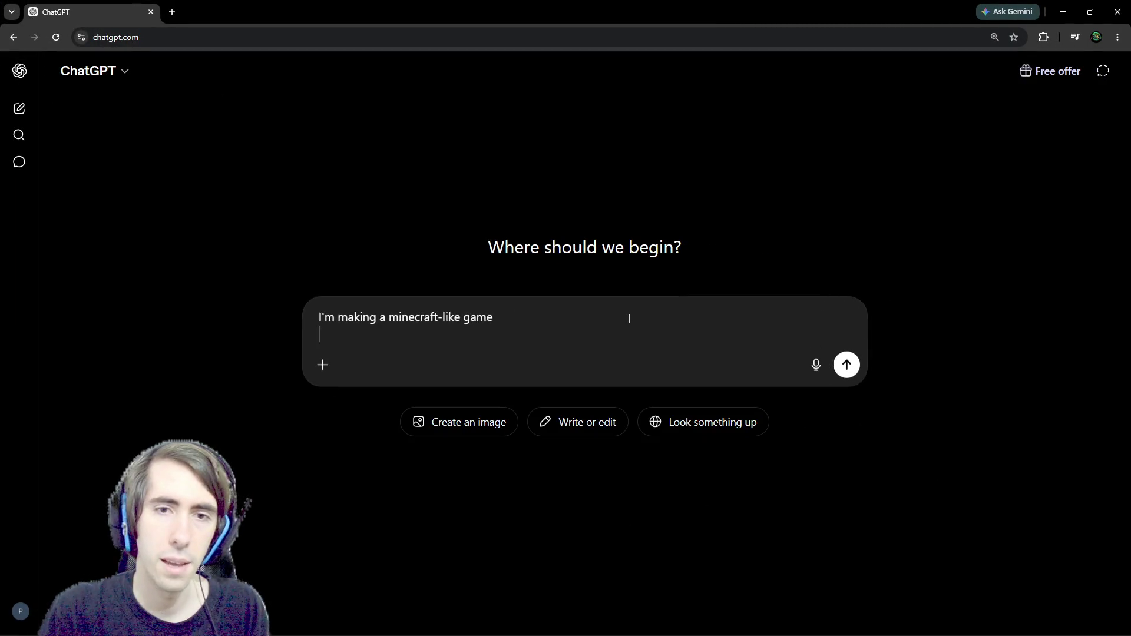
{"action": "type", "text": "do"}
{"action": "key", "text": "BackSpace"}
{"action": "key", "text": "BackSpace"}
{"action": "key", "text": "BackSpace"}
{"action": "type", "text": "I want to use re"}
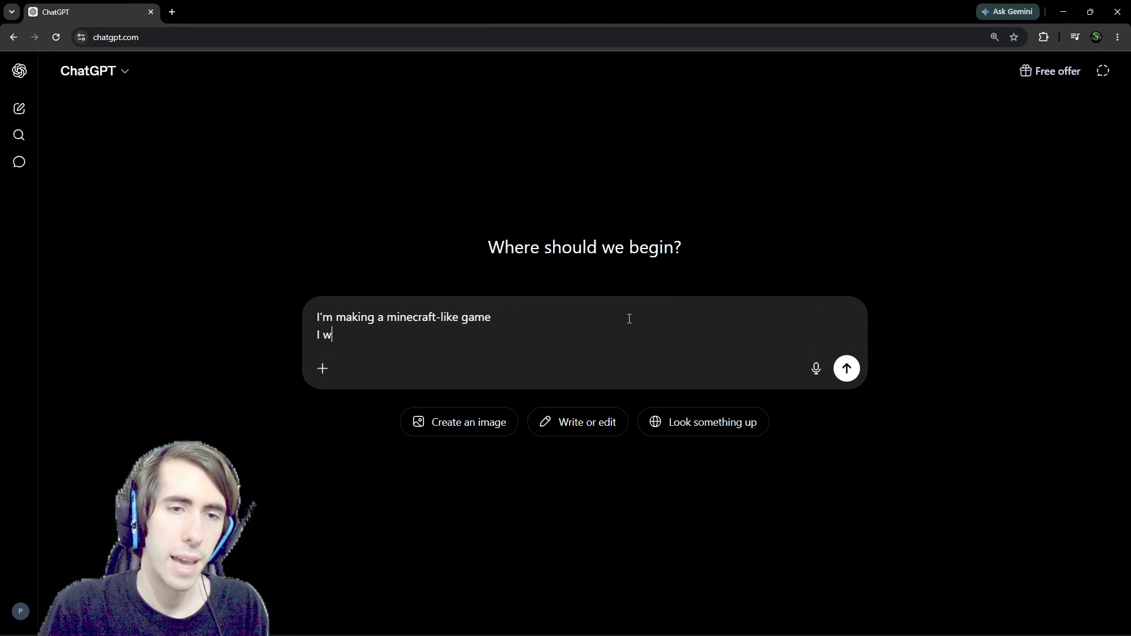
{"action": "type", "text": "al collisions"}
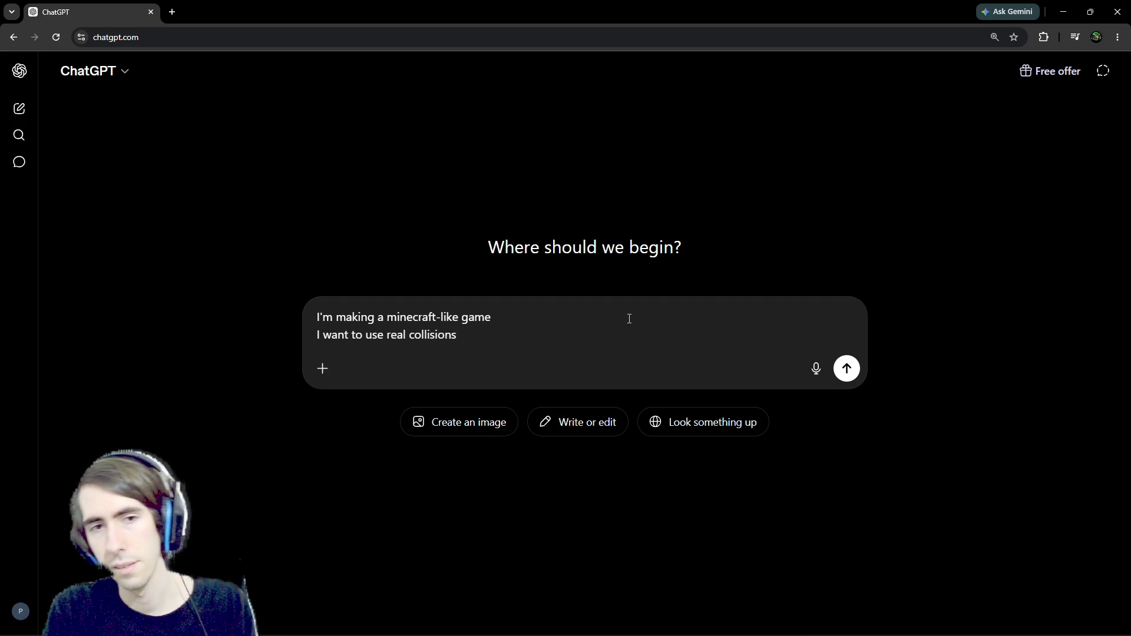
{"action": "key", "text": "ctrl+BackSpace"}
{"action": "type", "text": "colliders, not handmade ones"}
Ask whether colliders should stay on the world always or only when needed, and whether freezes follow, then send
{"action": "key", "text": "shift+Return"}
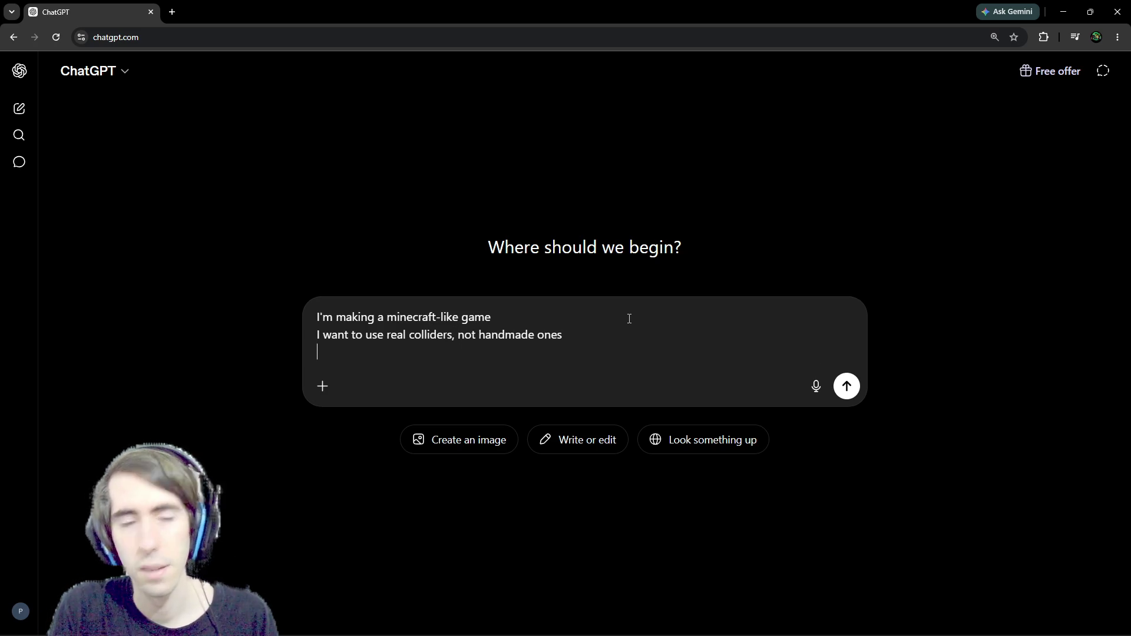
{"action": "type", "text": "should I have m"}
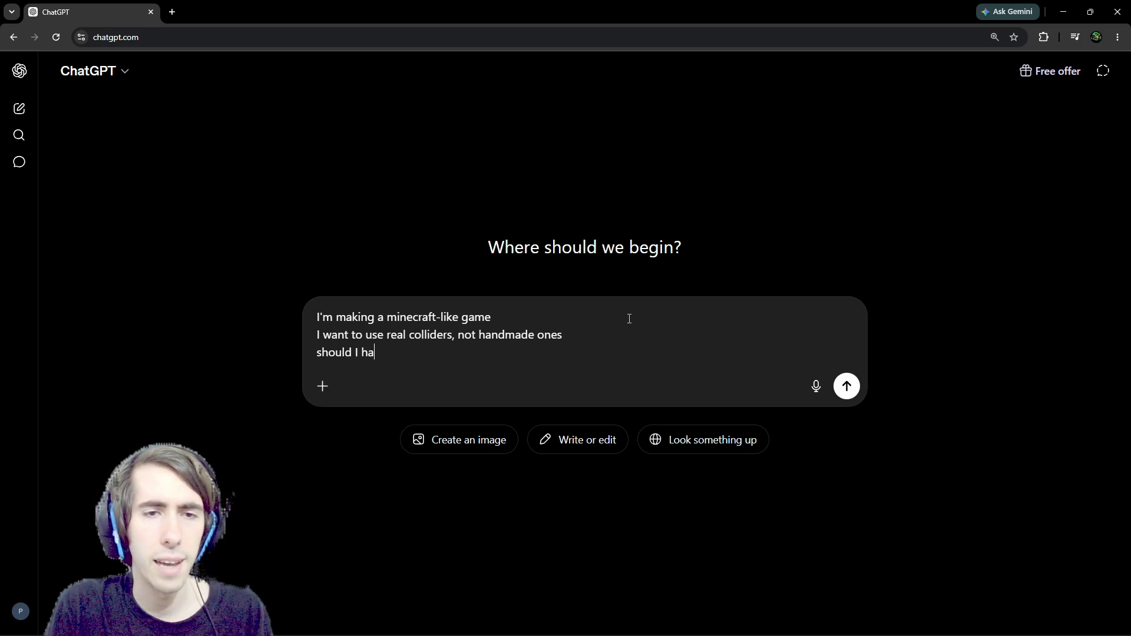
{"action": "type", "text": "y colliders o"}
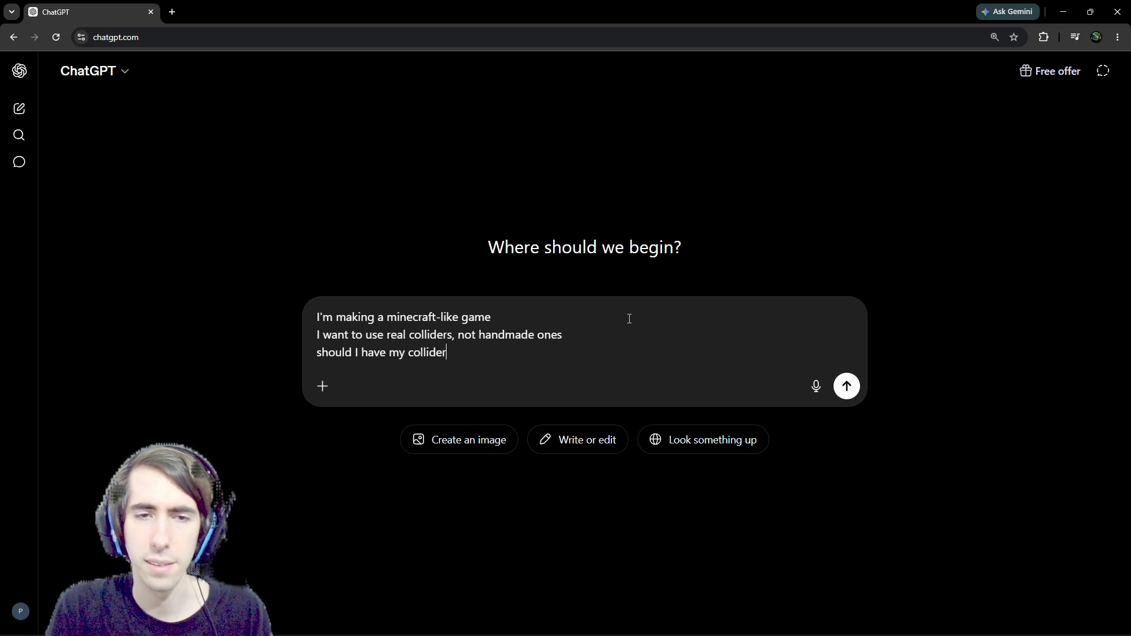
{"action": "type", "text": "n the world al"}
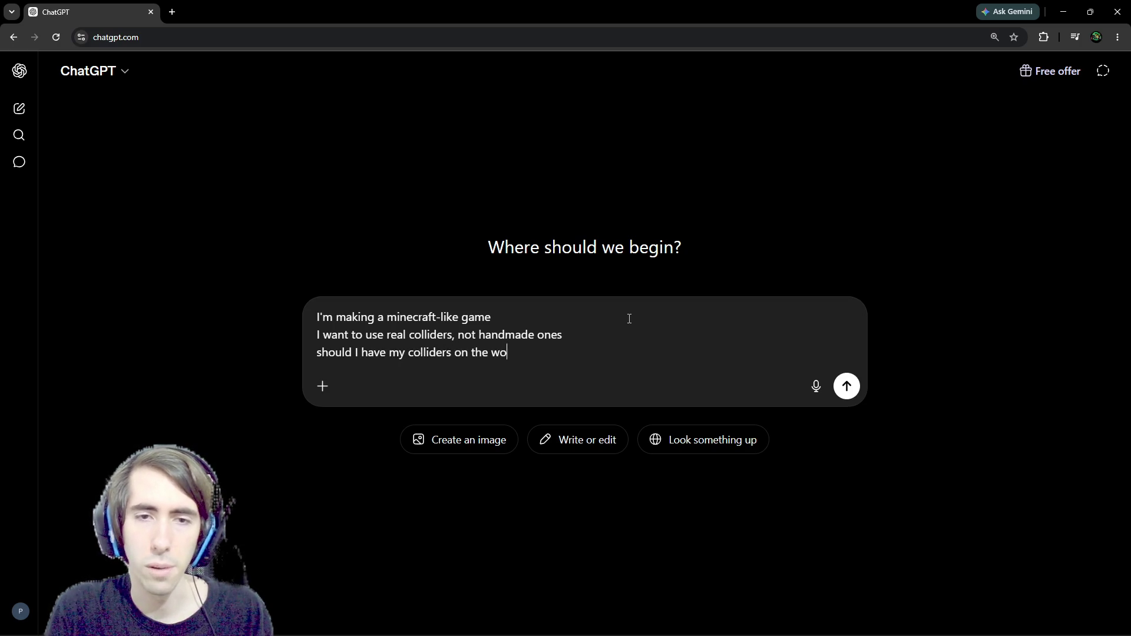
{"action": "type", "text": "l the time,"}
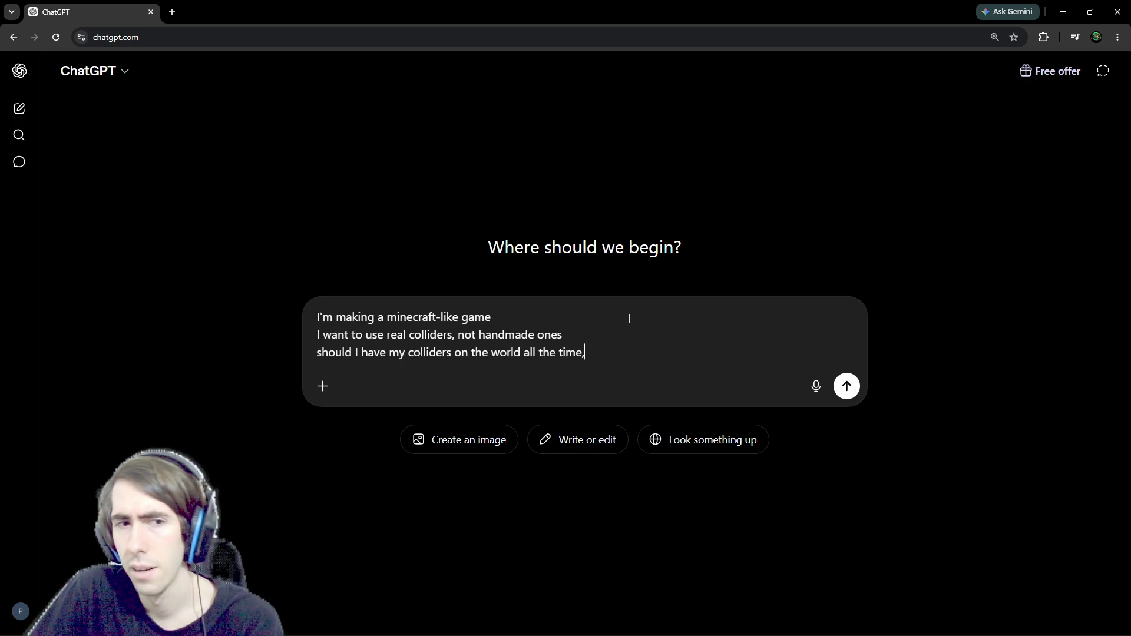
{"action": "type", "text": "or only hw"}
{"action": "key", "text": "BackSpace"}
{"action": "key", "text": "BackSpace"}
{"action": "type", "text": "when needed?"}
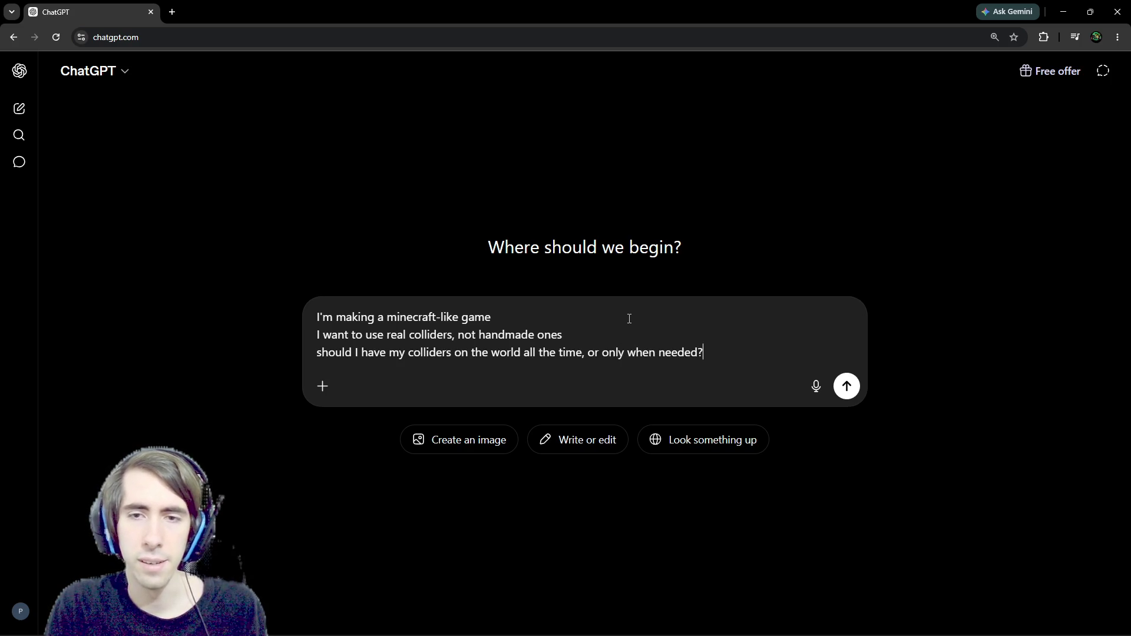
{"action": "key", "text": "shift+Return"}
{"action": "type", "text": "am igonna r"}
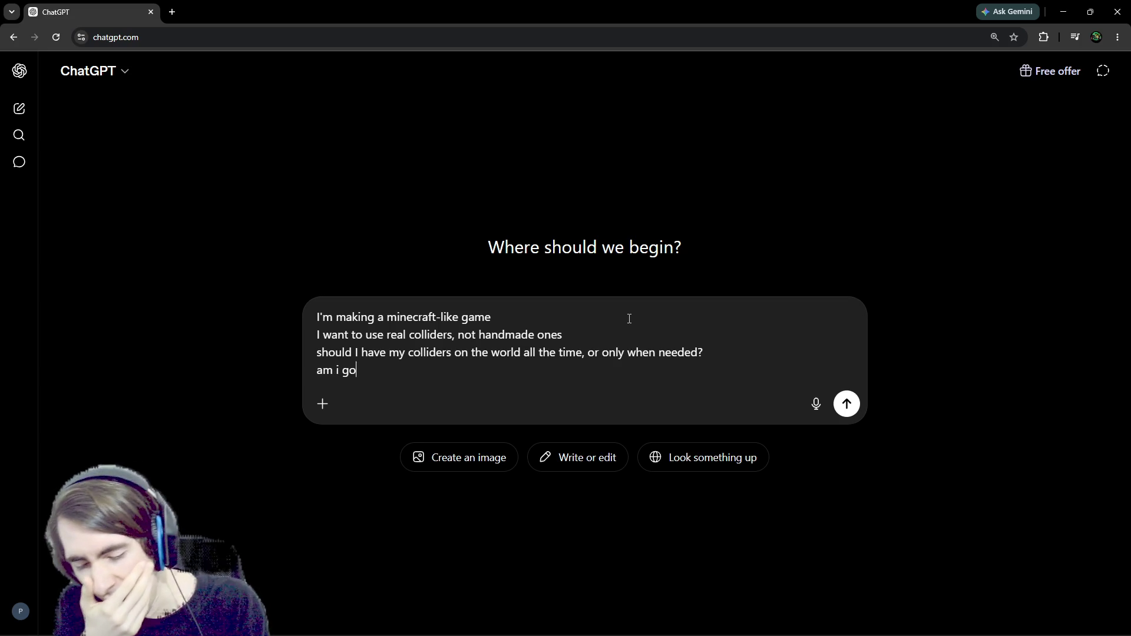
{"action": "type", "text": "in"}
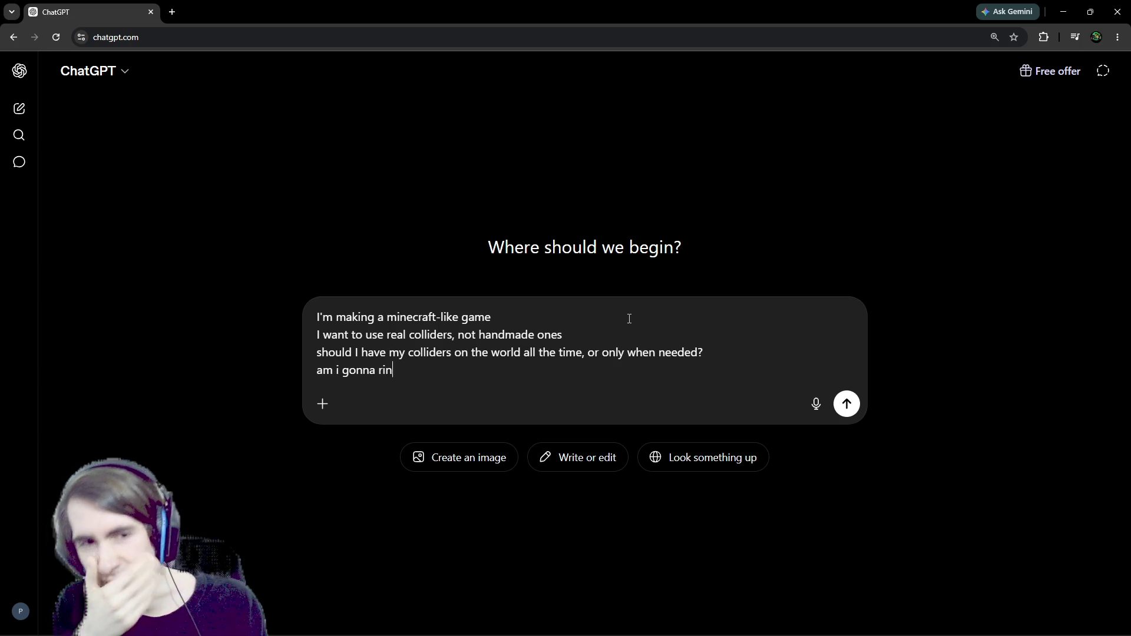
{"action": "key", "text": "ctrl+BackSpace"}
{"action": "key", "text": "ctrl+BackSpace"}
{"action": "type", "text": "easily gonna ru"}
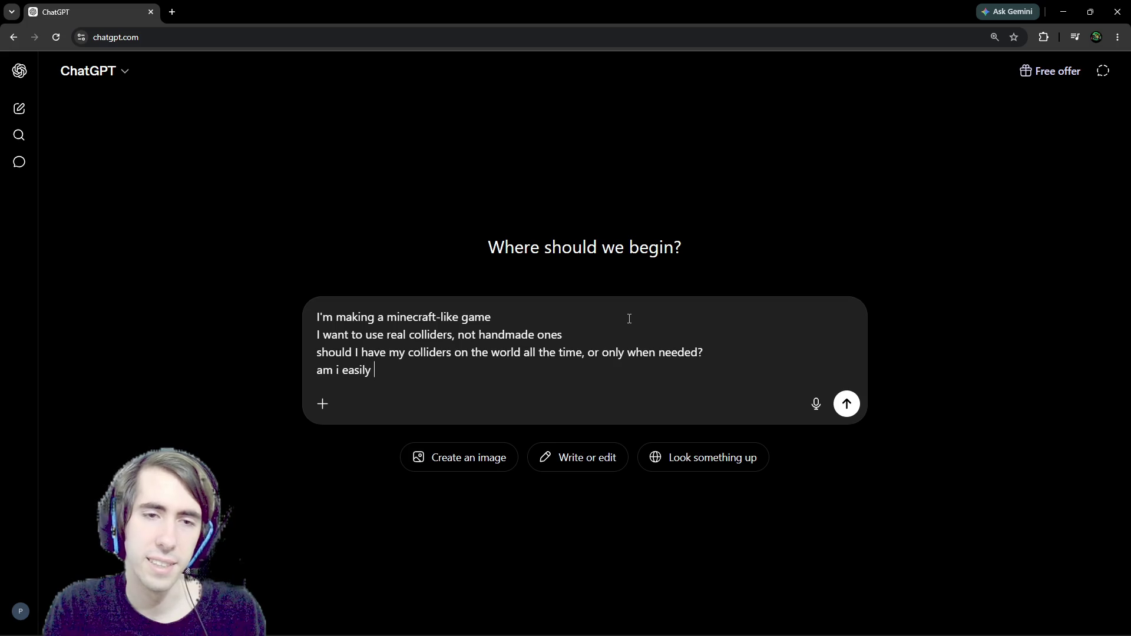
{"action": "type", "text": "n into performance issu"}
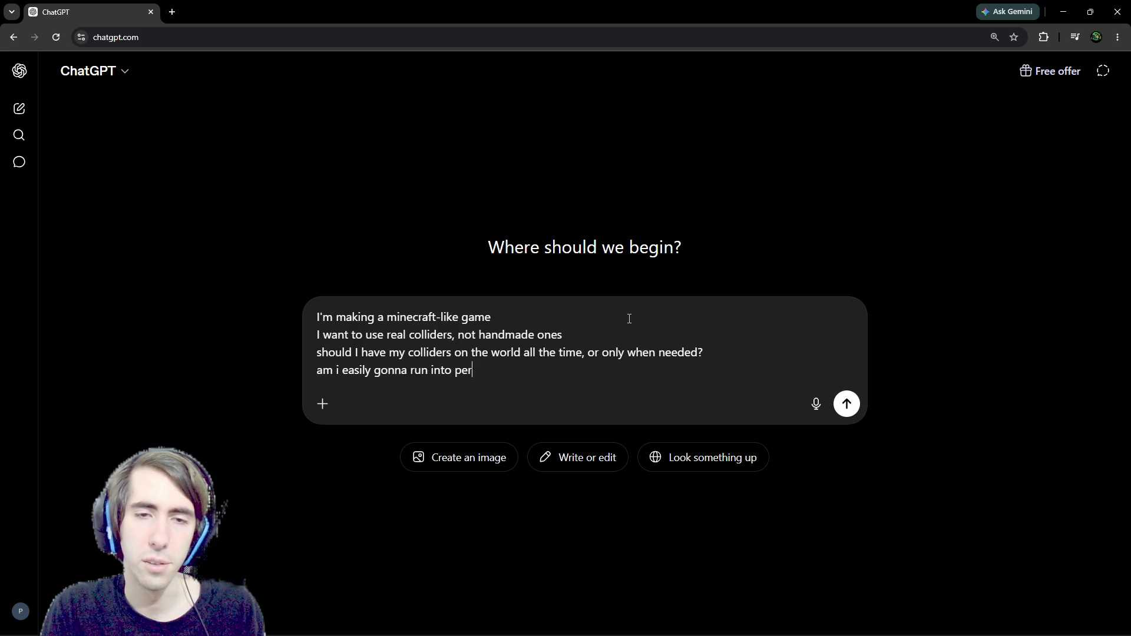
{"action": "type", "text": "es (freezes)"}
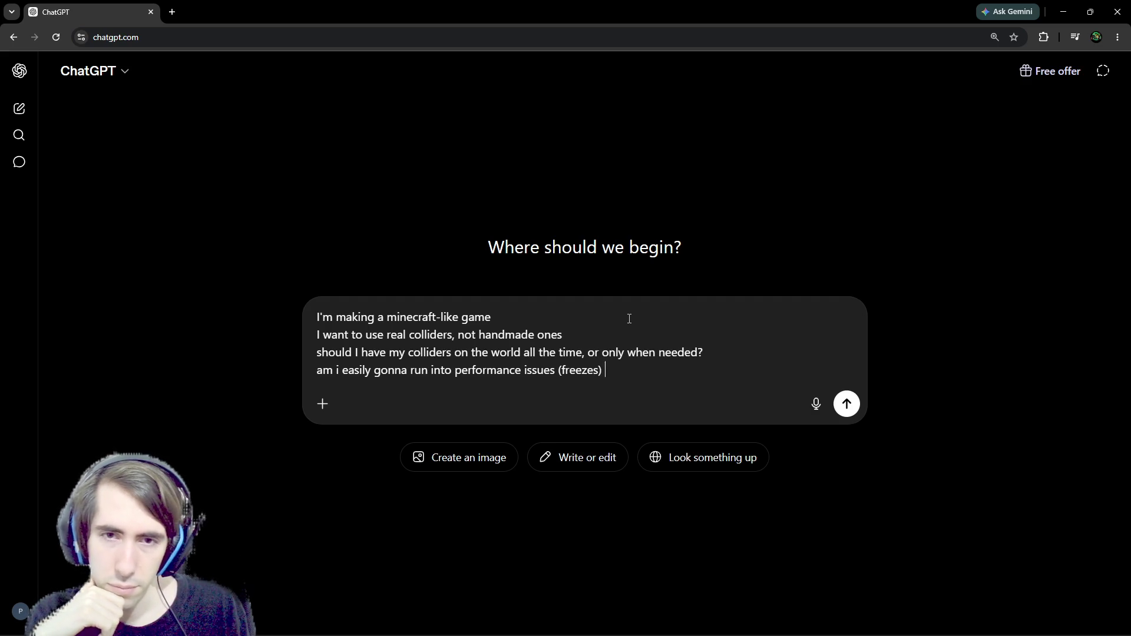
{"action": "type", "text": " ?"}
{"action": "key", "text": "Return"}
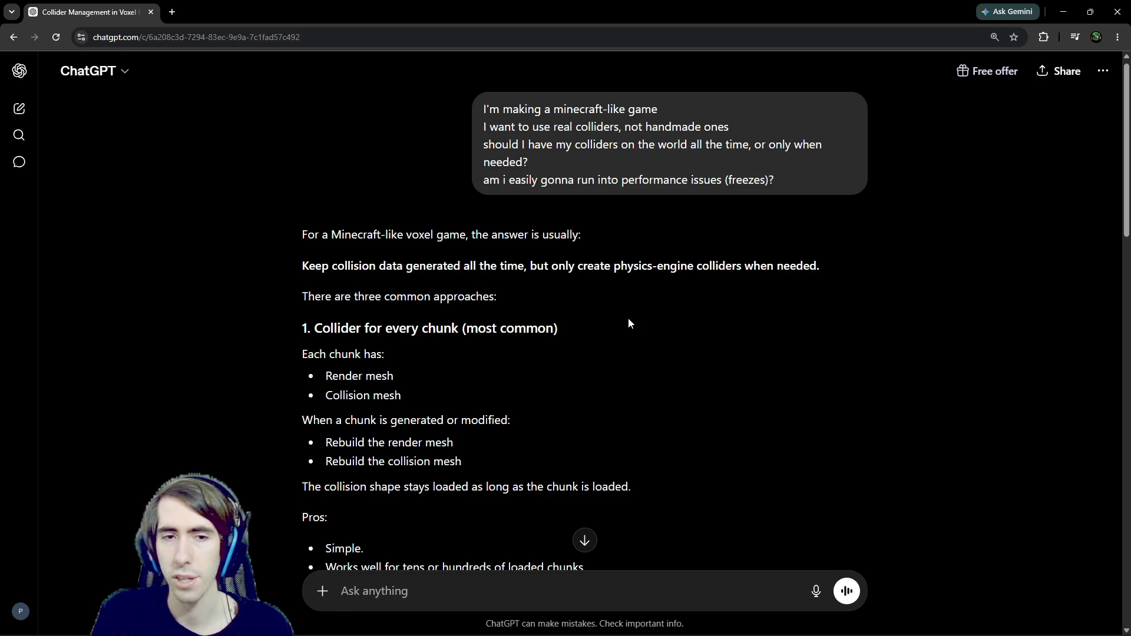
Read through ChatGPT's reply down to the 'Collider only near the player' section
{"action": "scroll", "coordinate": [628, 317], "scroll_direction": "down", "scroll_amount": 2}
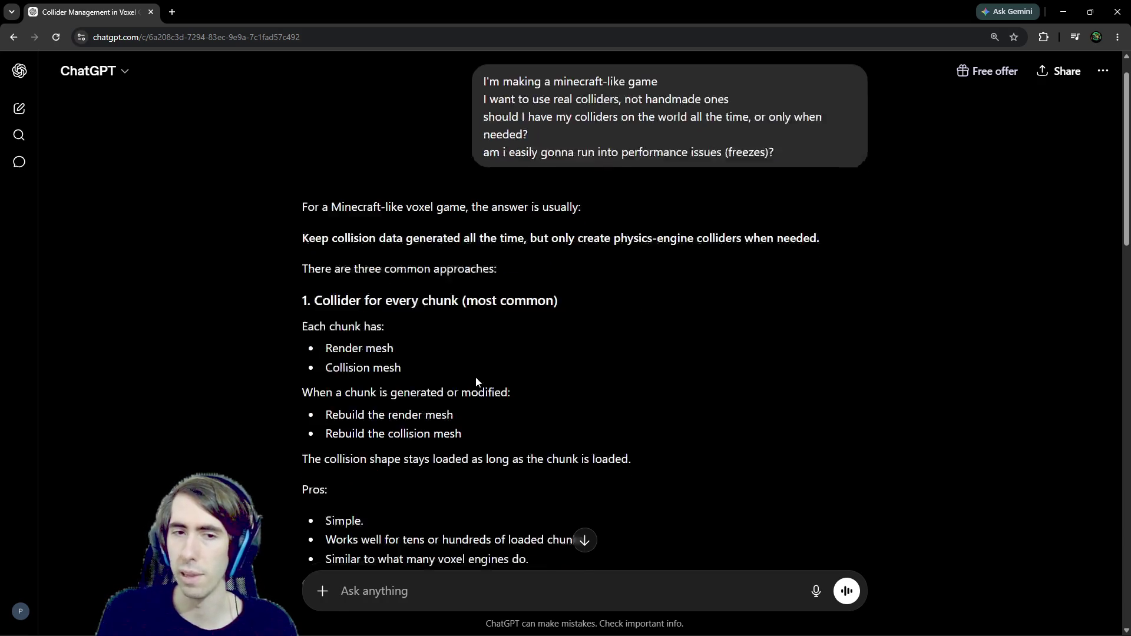
{"action": "triple_click", "coordinate": [493, 347]}
{"action": "left_click", "coordinate": [456, 324]}
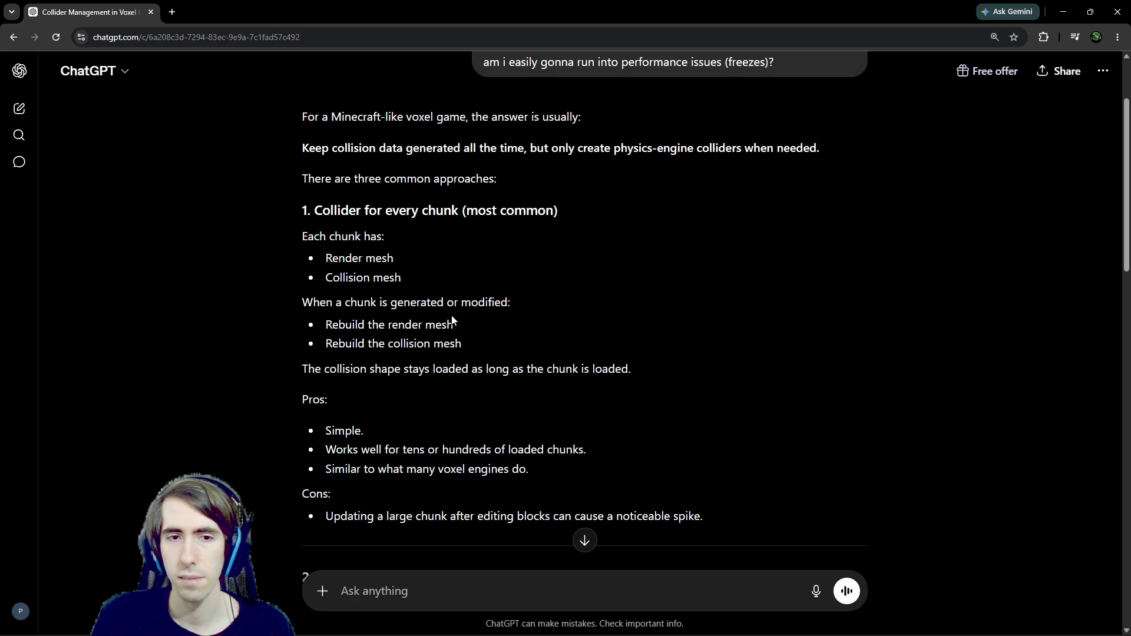
{"action": "scroll", "coordinate": [453, 320], "scroll_direction": "down", "scroll_amount": 7}
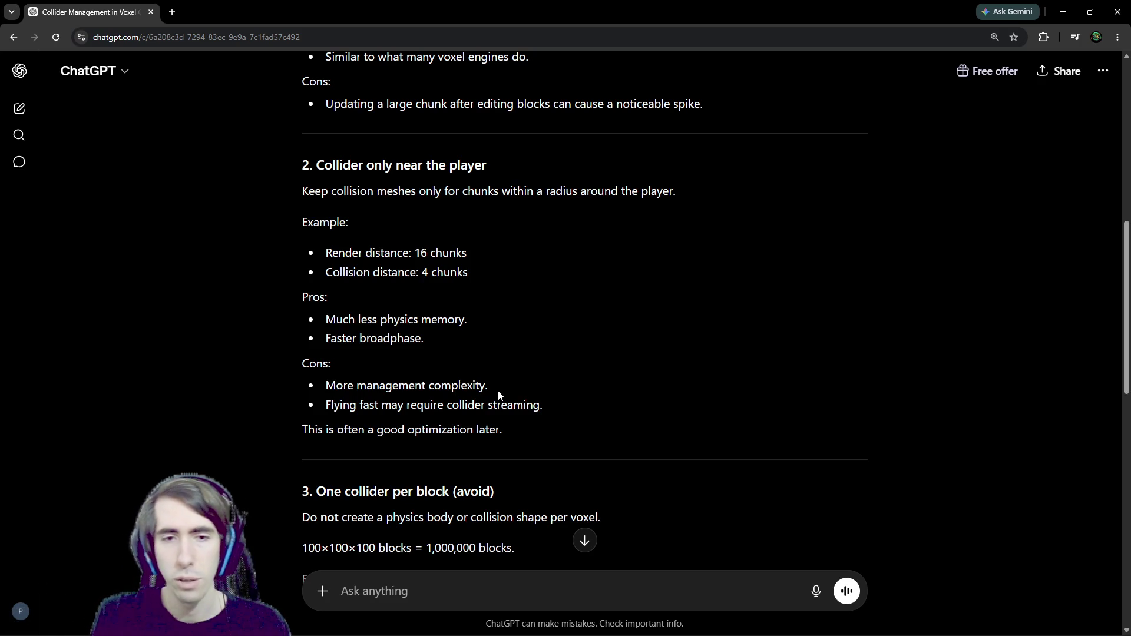
{"action": "scroll", "coordinate": [498, 395], "scroll_direction": "down", "scroll_amount": 8}
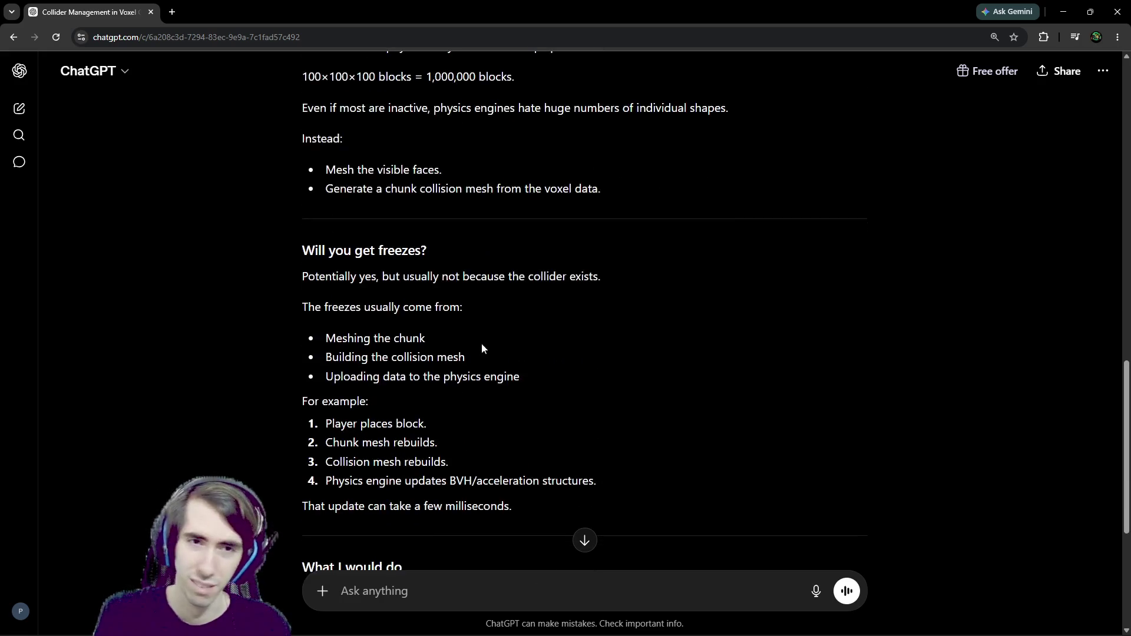
{"action": "scroll", "coordinate": [482, 348], "scroll_direction": "down", "scroll_amount": 1}
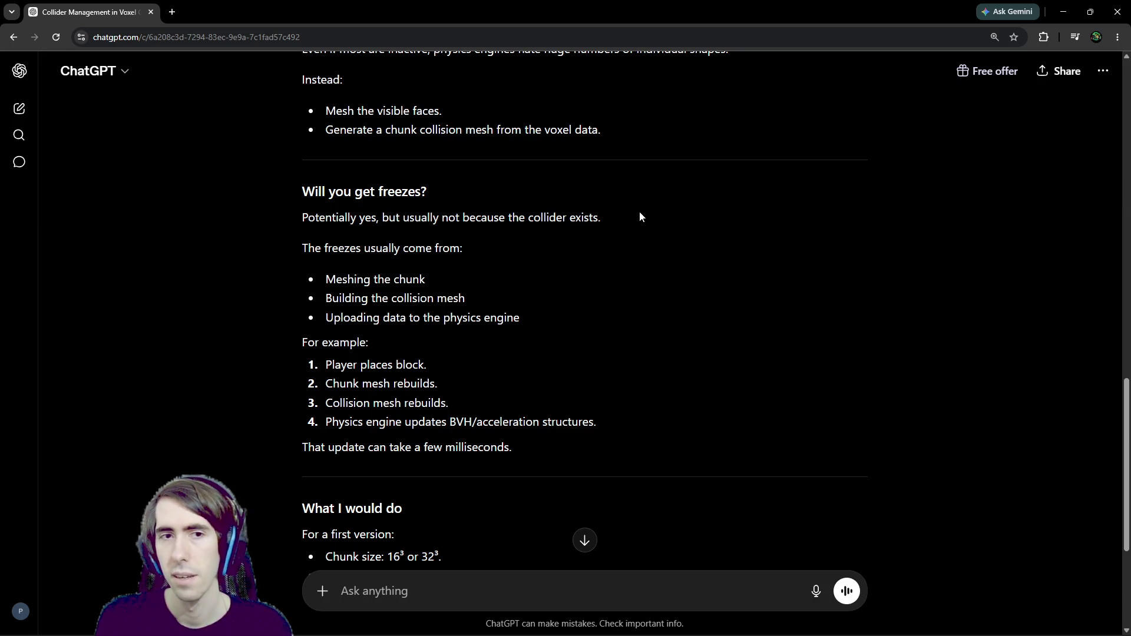
{"action": "left_click_drag", "start_coordinate": [356, 298], "coordinate": [326, 298]}
{"action": "left_click", "coordinate": [485, 288]}
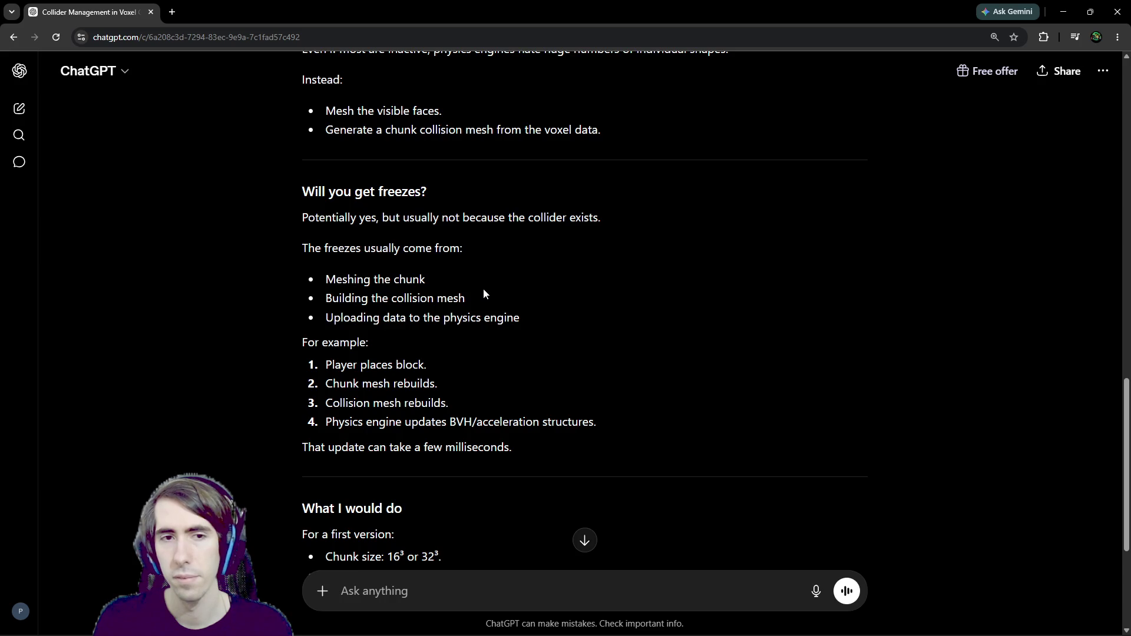
{"action": "left_click_drag", "start_coordinate": [522, 317], "coordinate": [297, 315]}
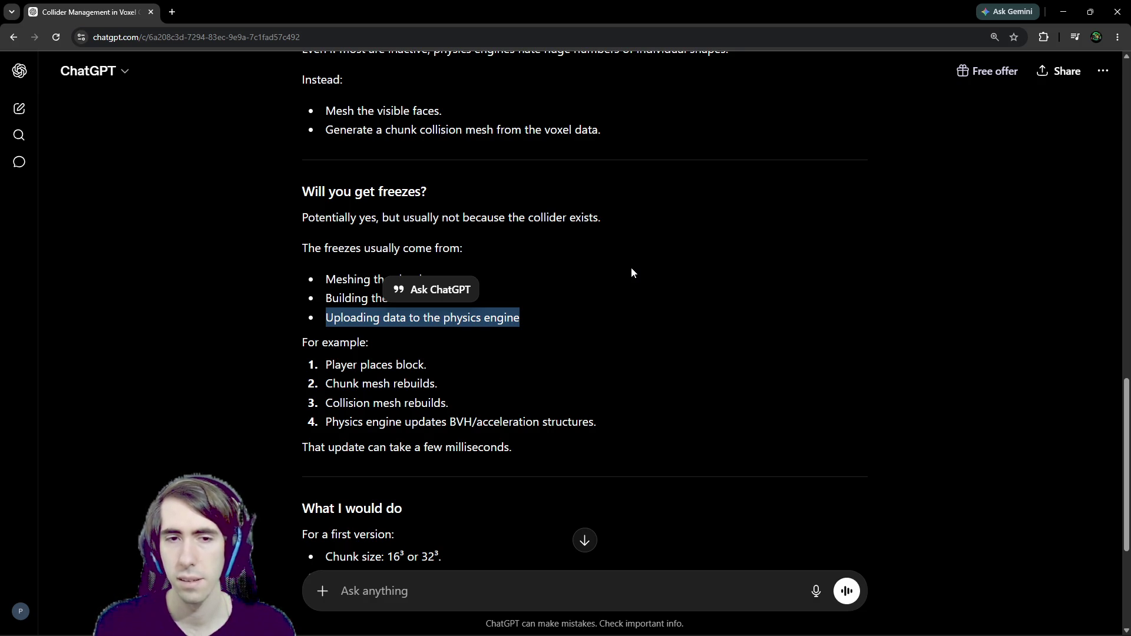
{"action": "scroll", "coordinate": [627, 274], "scroll_direction": "down", "scroll_amount": 4}
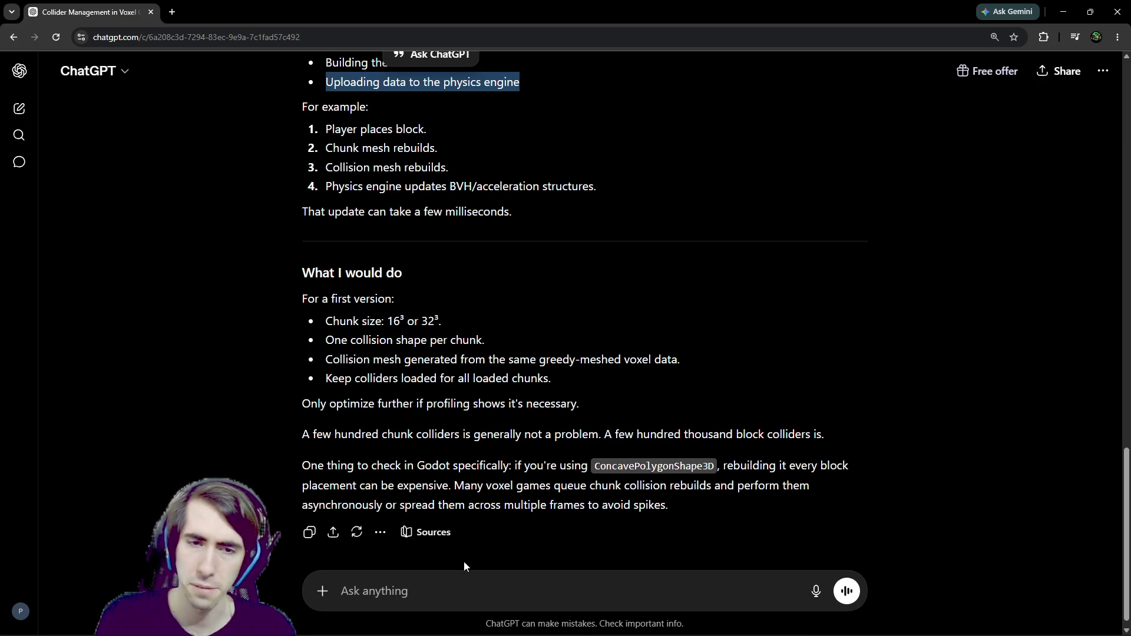
{"action": "left_click", "coordinate": [463, 591]}
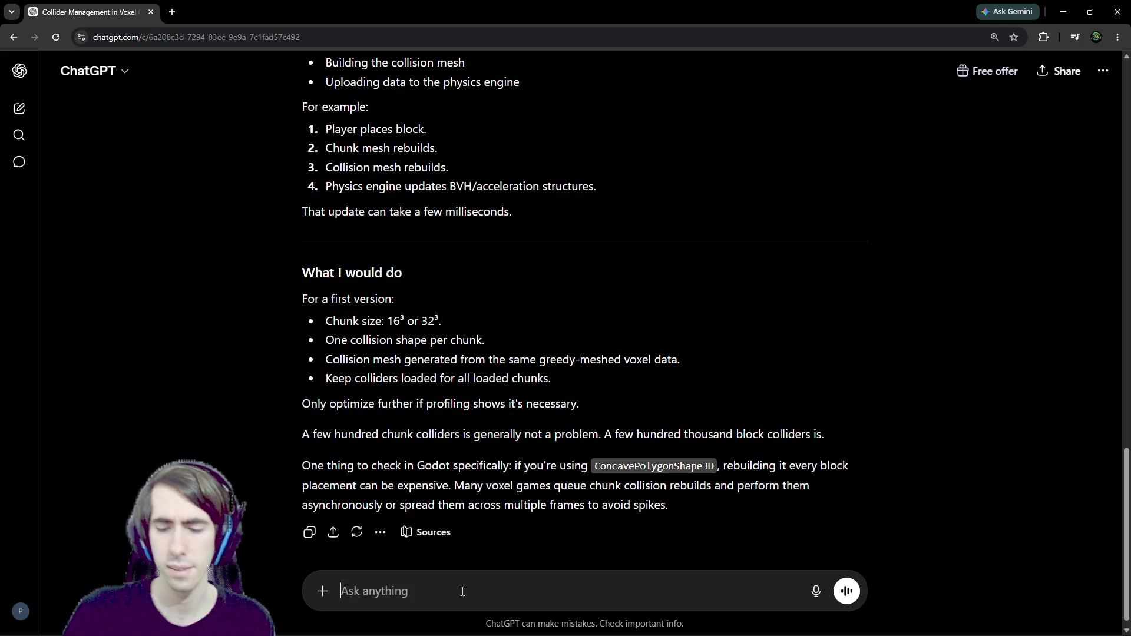
Ask ChatGPT 'is there a reason for a chunk to be a power of 2?'
{"action": "type", "text": "is there "}
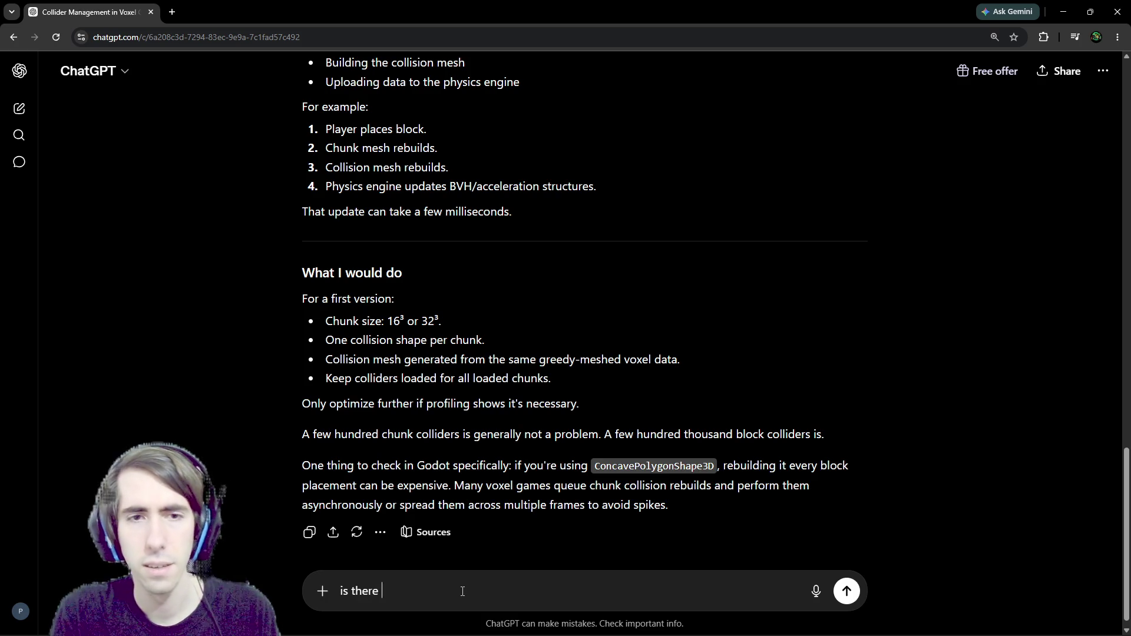
{"action": "type", "text": "a reason for a "}
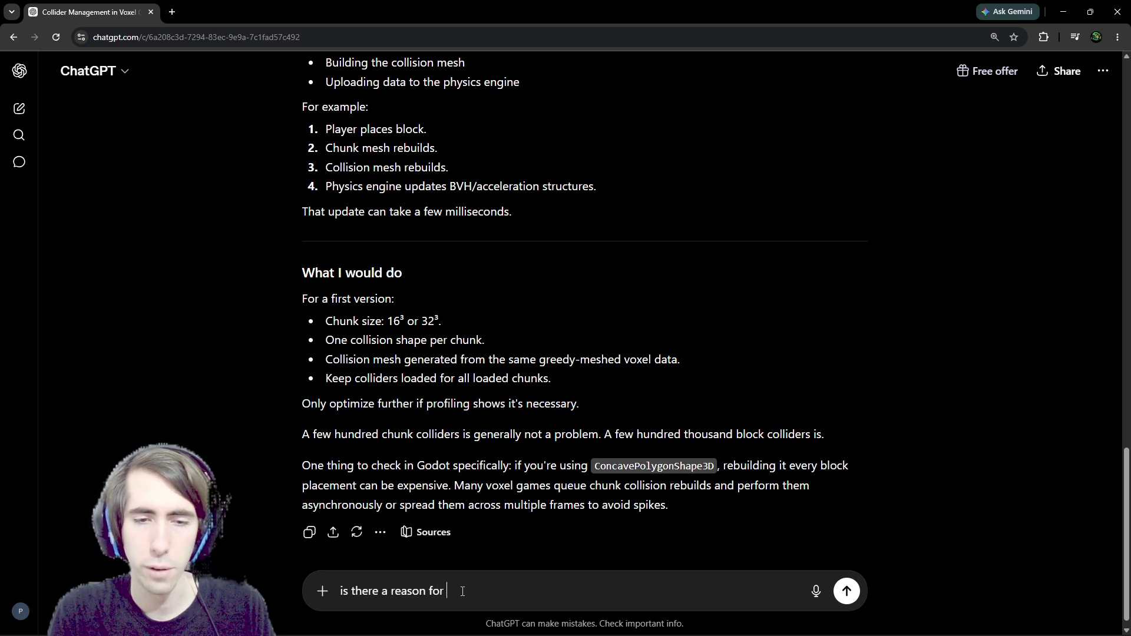
{"action": "type", "text": "chunk to be a power o"}
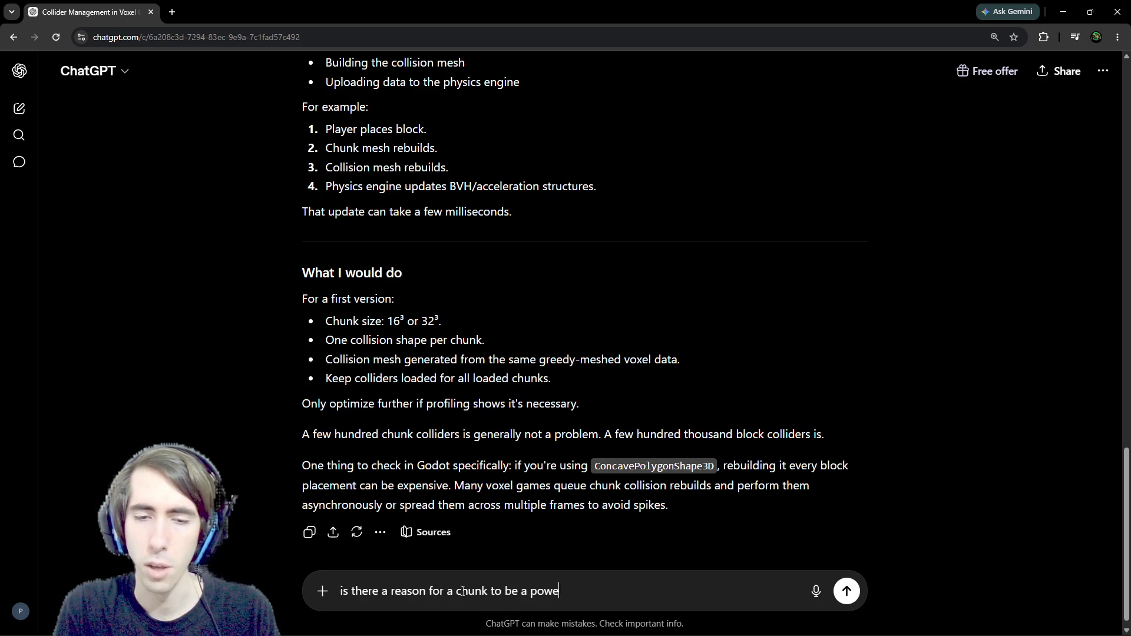
{"action": "type", "text": "f 2?"}
{"action": "key", "text": "Return"}
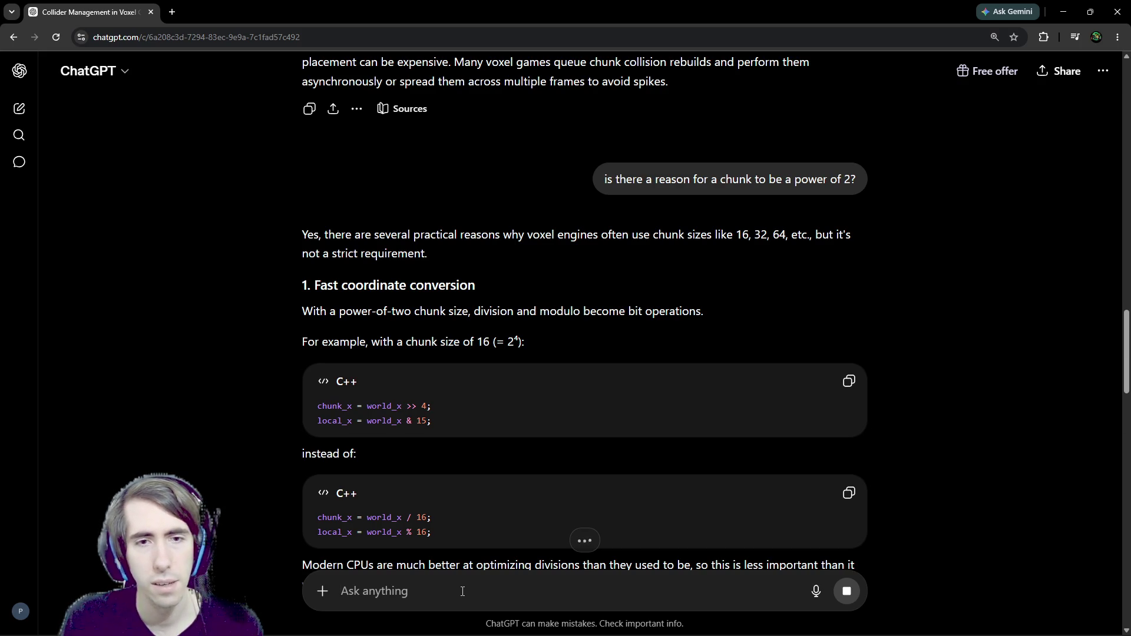
{"action": "mouse_move", "coordinate": [495, 421]}
{"action": "left_mouse_down"}
{"action": "mouse_move", "coordinate": [344, 420]}
{"action": "mouse_move", "coordinate": [379, 421]}
{"action": "mouse_move", "coordinate": [365, 407]}
{"action": "left_mouse_up"}
{"action": "left_click", "coordinate": [407, 423]}
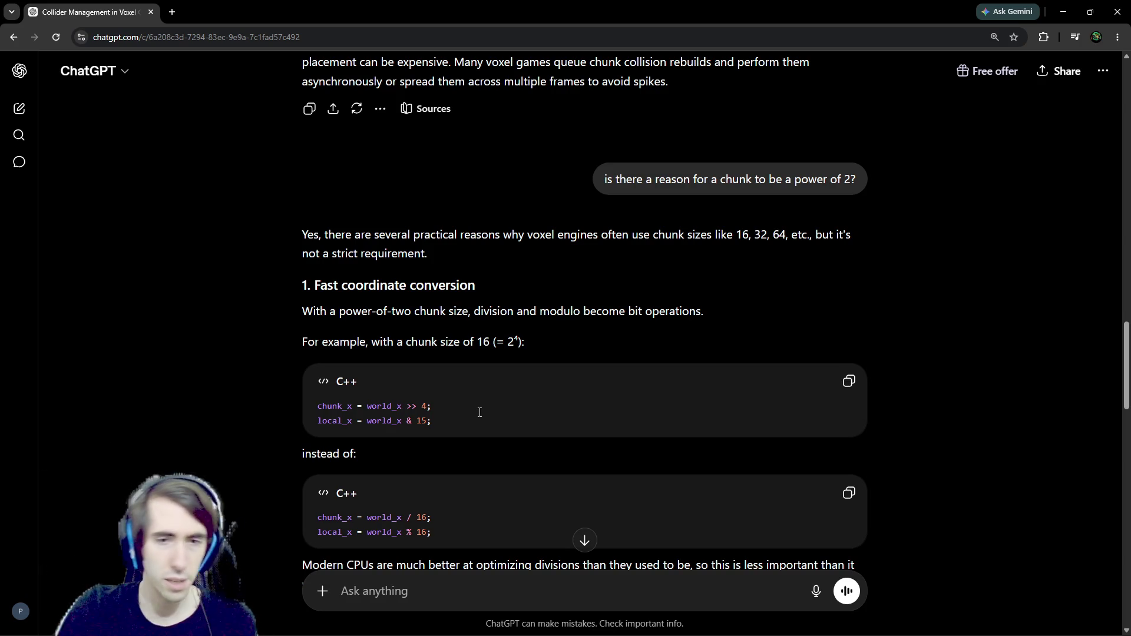
{"action": "scroll", "coordinate": [479, 412], "scroll_direction": "down", "scroll_amount": 3}
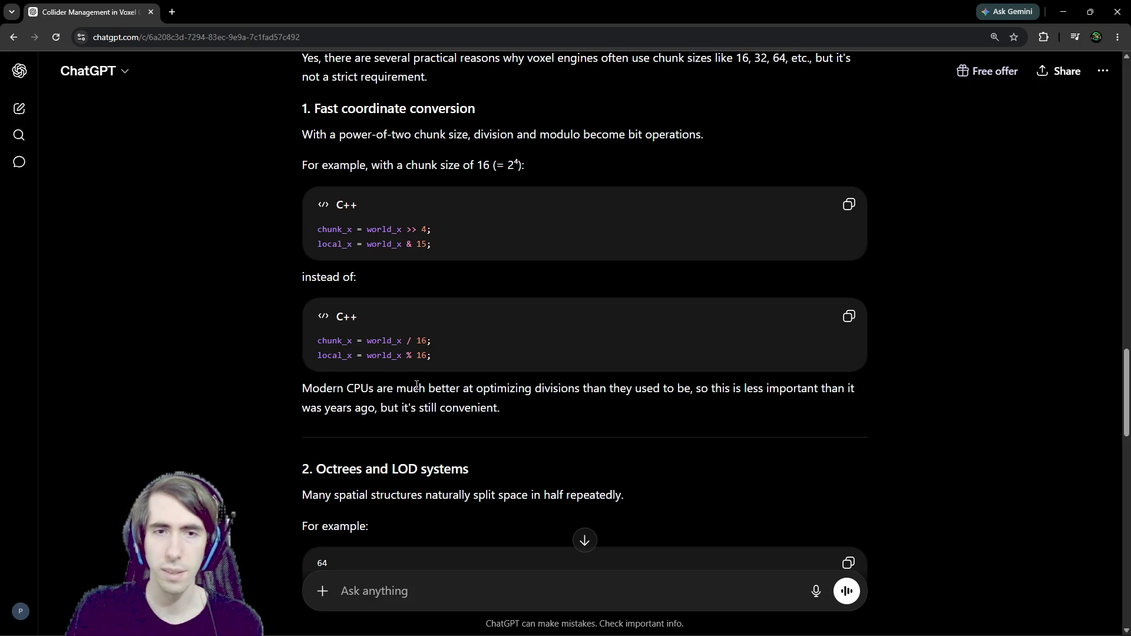
{"action": "scroll", "coordinate": [416, 386], "scroll_direction": "down", "scroll_amount": 5}
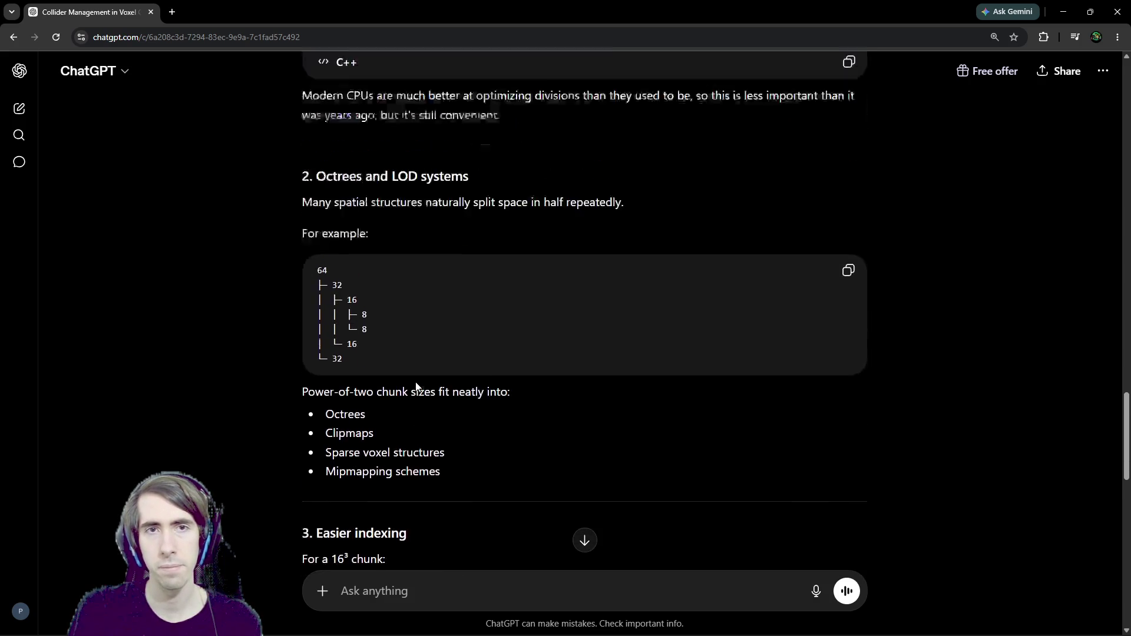
{"action": "scroll", "coordinate": [416, 386], "scroll_direction": "up", "scroll_amount": 1}
{"action": "scroll", "coordinate": [416, 383], "scroll_direction": "down", "scroll_amount": 3}
{"action": "scroll", "coordinate": [412, 330], "scroll_direction": "up", "scroll_amount": 2}
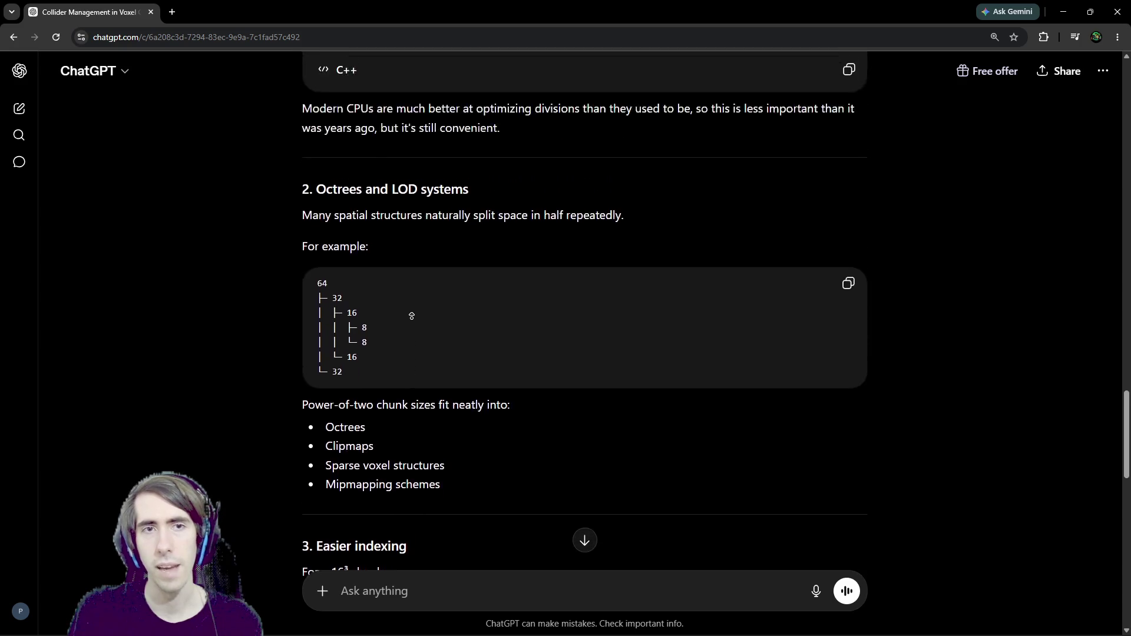
{"action": "scroll", "coordinate": [412, 317], "scroll_direction": "up", "scroll_amount": 2}
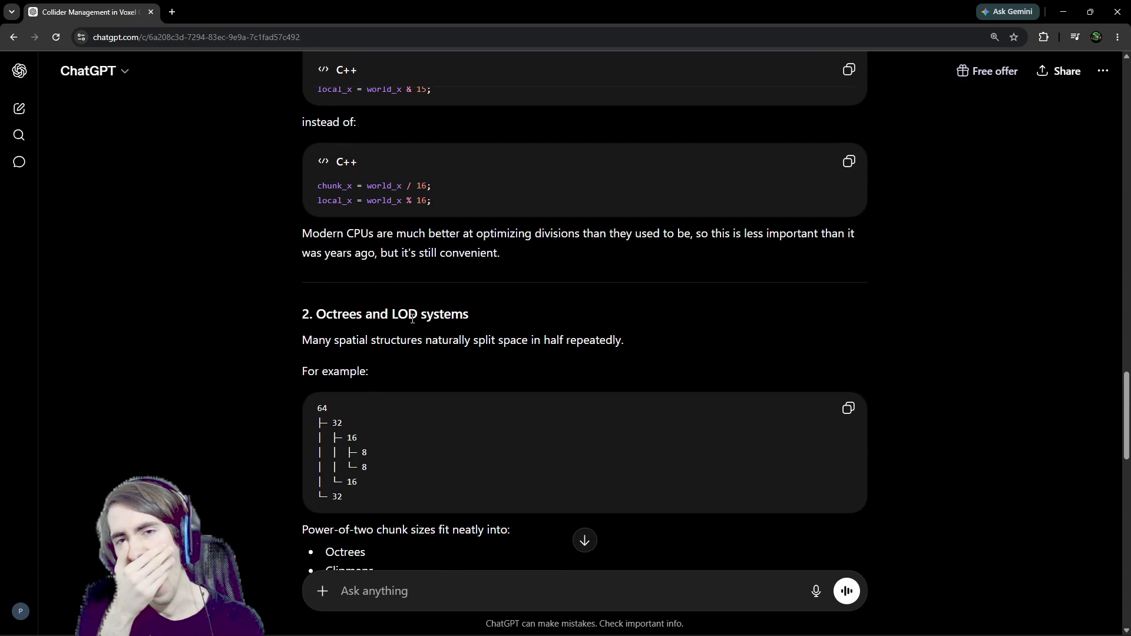
{"action": "scroll", "coordinate": [412, 324], "scroll_direction": "down", "scroll_amount": 3}
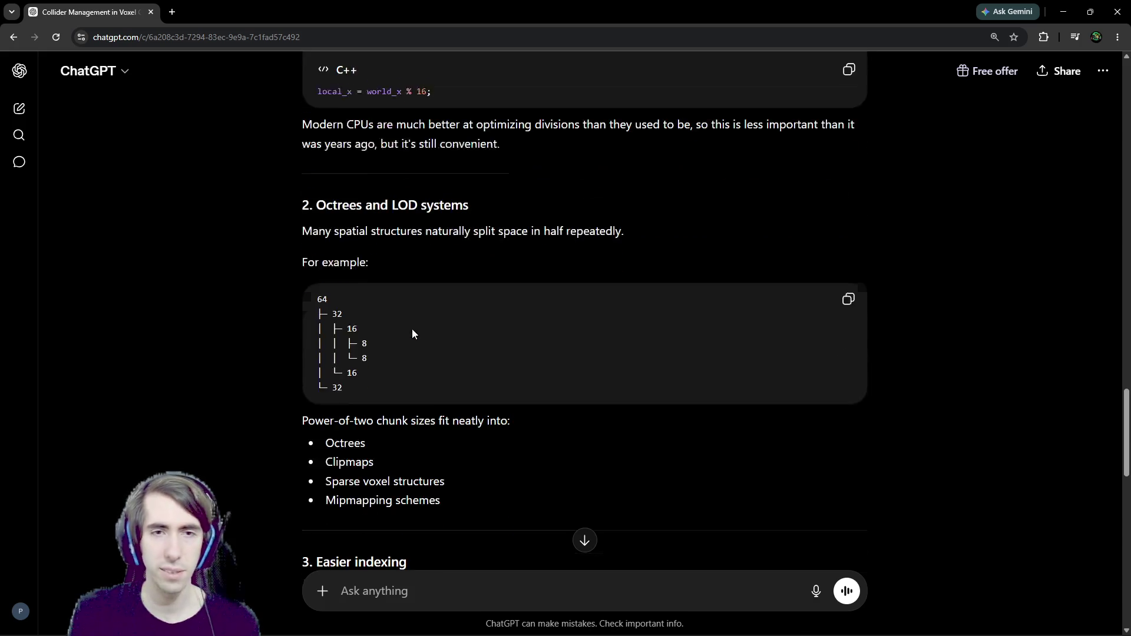
{"action": "scroll", "coordinate": [412, 329], "scroll_direction": "up", "scroll_amount": 5}
{"action": "scroll", "coordinate": [411, 329], "scroll_direction": "down", "scroll_amount": 4}
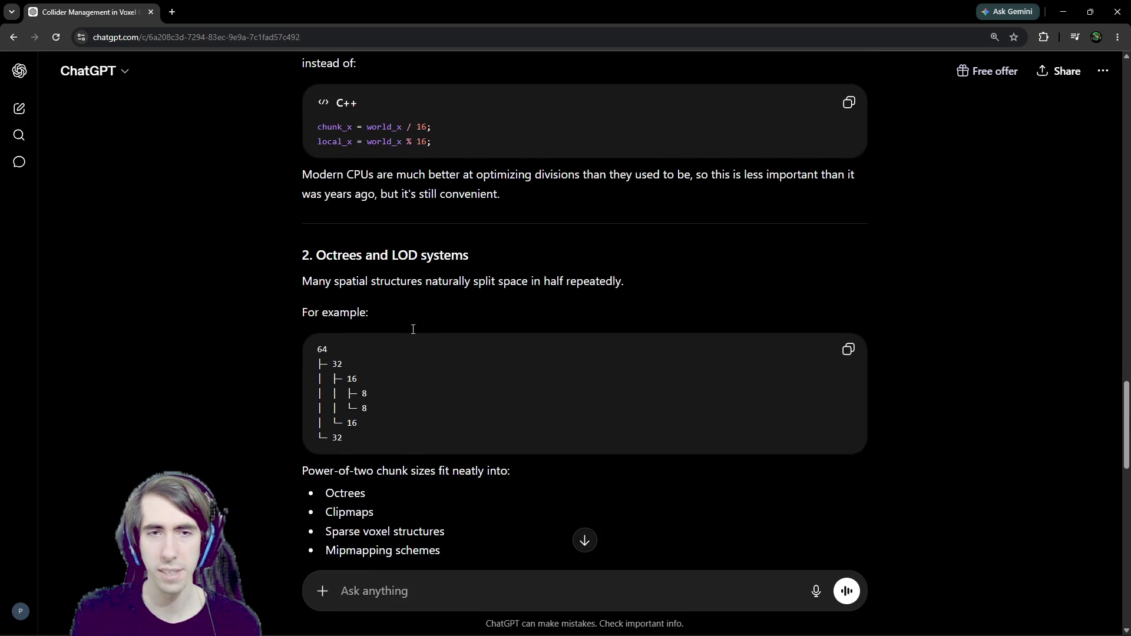
{"action": "scroll", "coordinate": [409, 328], "scroll_direction": "up", "scroll_amount": 2}
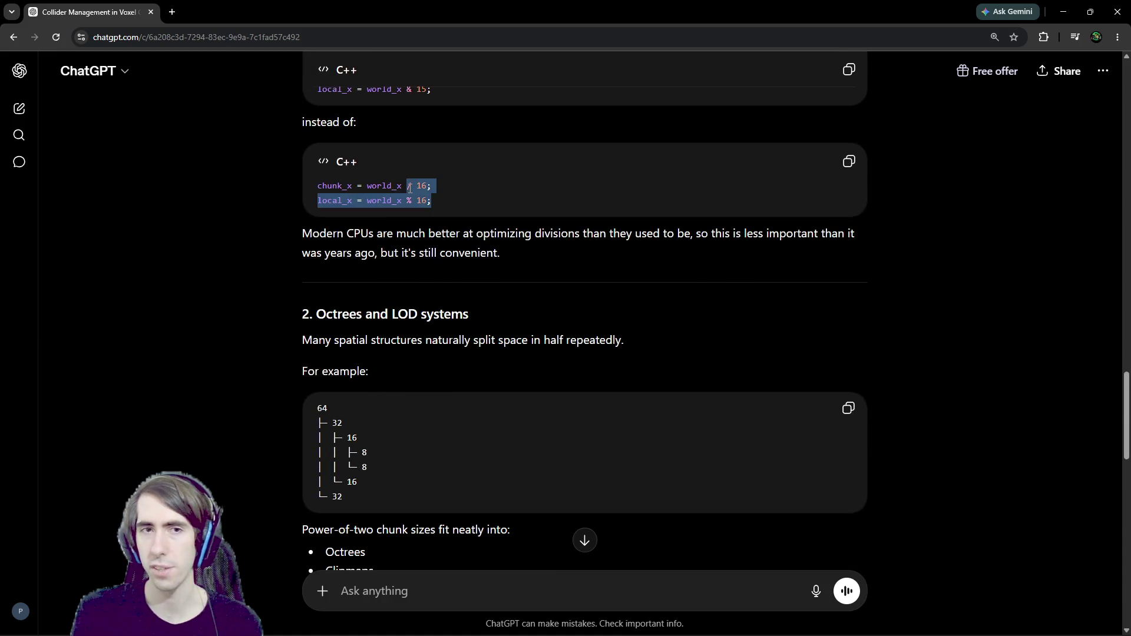
{"action": "scroll", "coordinate": [412, 218], "scroll_direction": "down", "scroll_amount": 3}
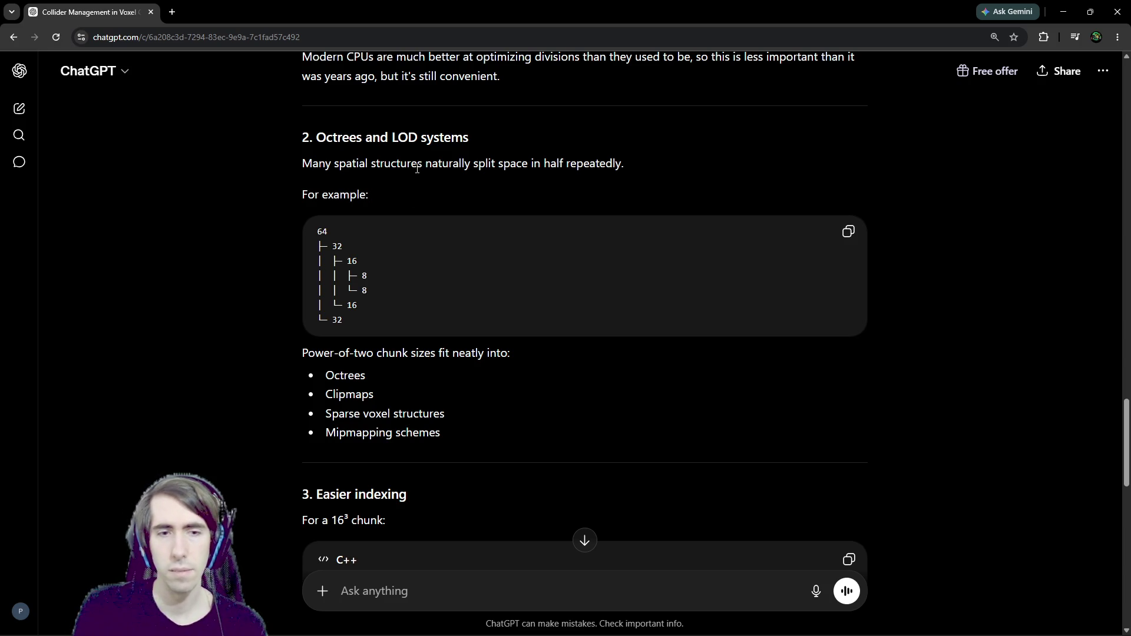
{"action": "scroll", "coordinate": [436, 219], "scroll_direction": "down", "scroll_amount": 4}
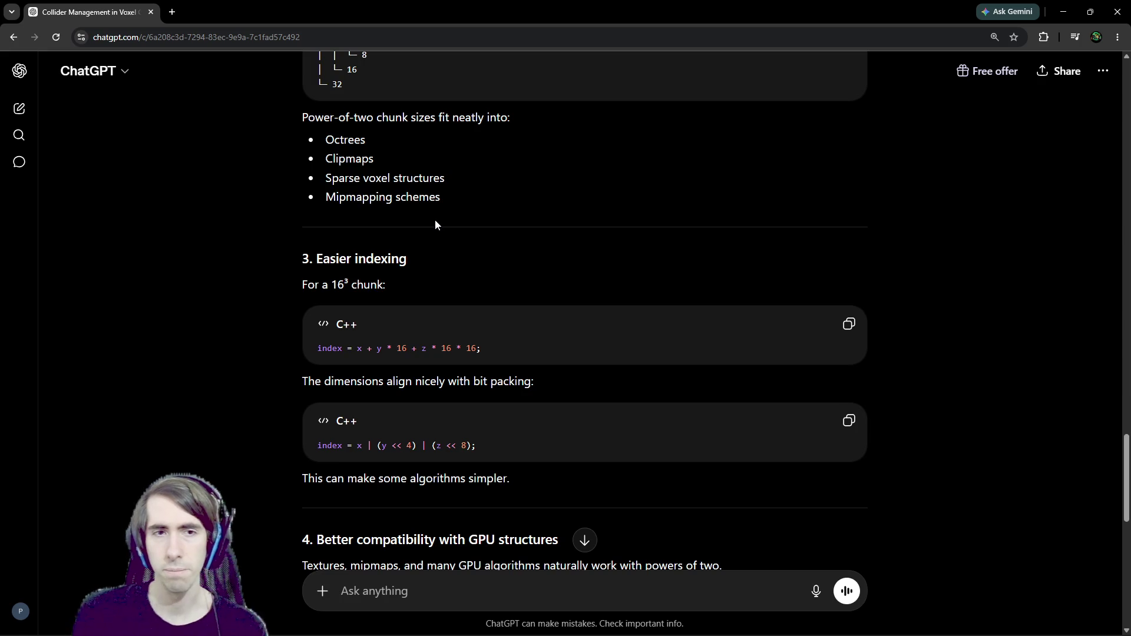
{"action": "scroll", "coordinate": [435, 224], "scroll_direction": "down", "scroll_amount": 2}
{"action": "scroll", "coordinate": [522, 301], "scroll_direction": "down", "scroll_amount": 2}
{"action": "scroll", "coordinate": [522, 301], "scroll_direction": "up", "scroll_amount": 2}
{"action": "left_click_drag", "start_coordinate": [552, 268], "coordinate": [370, 262]}
{"action": "left_click", "coordinate": [370, 260]}
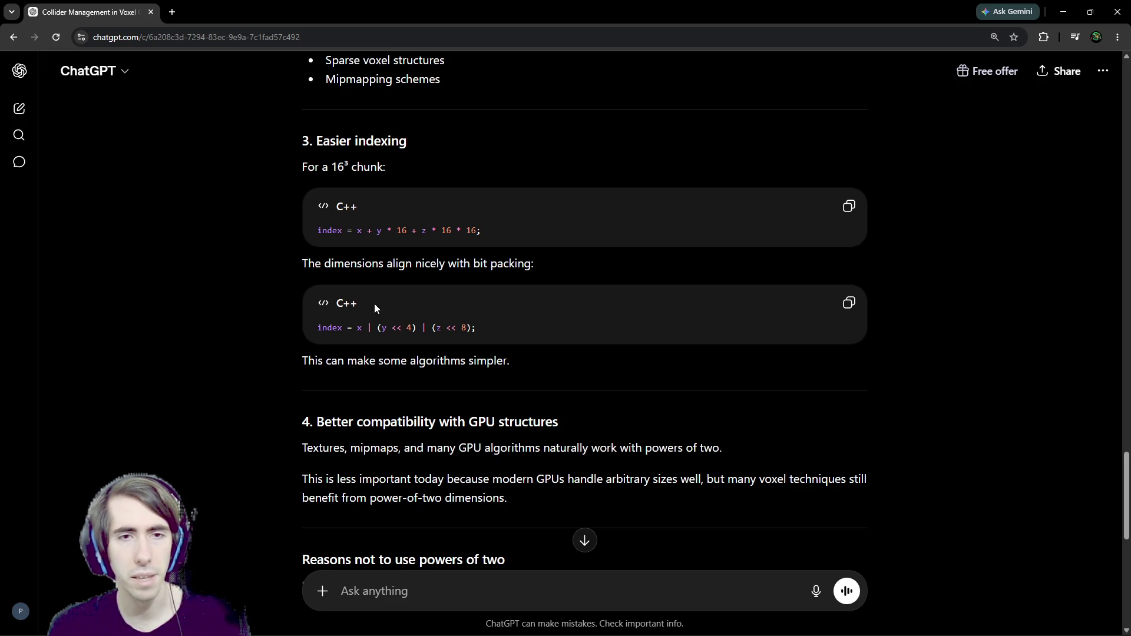
{"action": "scroll", "coordinate": [374, 342], "scroll_direction": "down", "scroll_amount": 2}
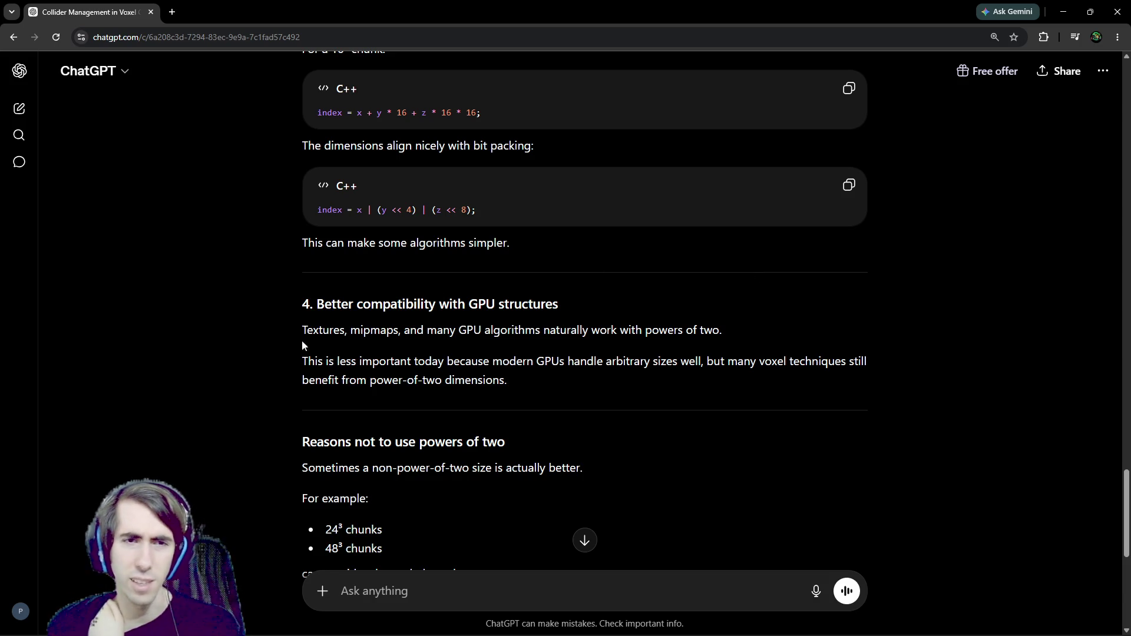
{"action": "double_click", "coordinate": [322, 321]}
{"action": "scroll", "coordinate": [422, 335], "scroll_direction": "down", "scroll_amount": 4}
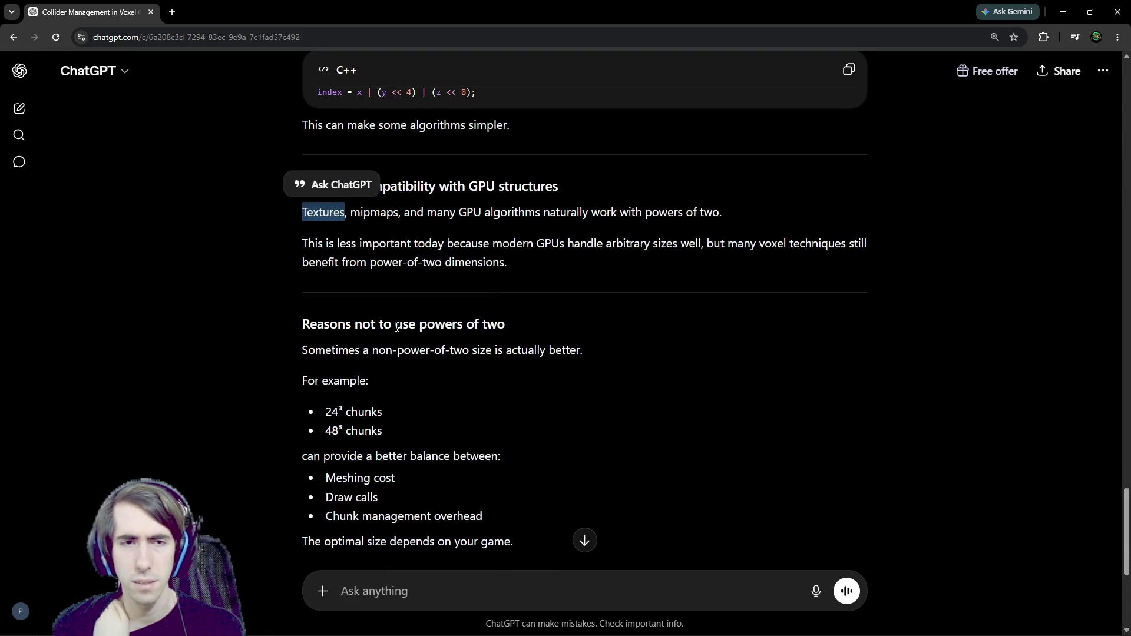
{"action": "left_click_drag", "start_coordinate": [344, 234], "coordinate": [541, 232]}
{"action": "left_click", "coordinate": [516, 229]}
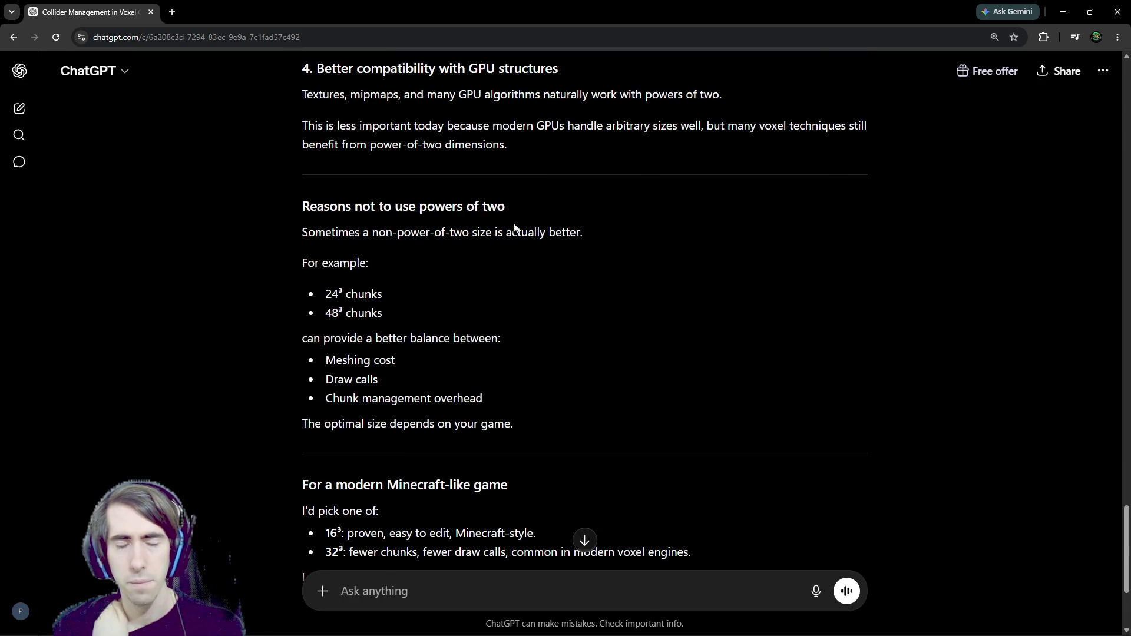
{"action": "mouse_move", "coordinate": [316, 263]}
{"action": "left_mouse_down"}
{"action": "mouse_move", "coordinate": [381, 288]}
{"action": "mouse_move", "coordinate": [380, 260]}
{"action": "left_mouse_up"}
{"action": "left_click", "coordinate": [386, 295]}
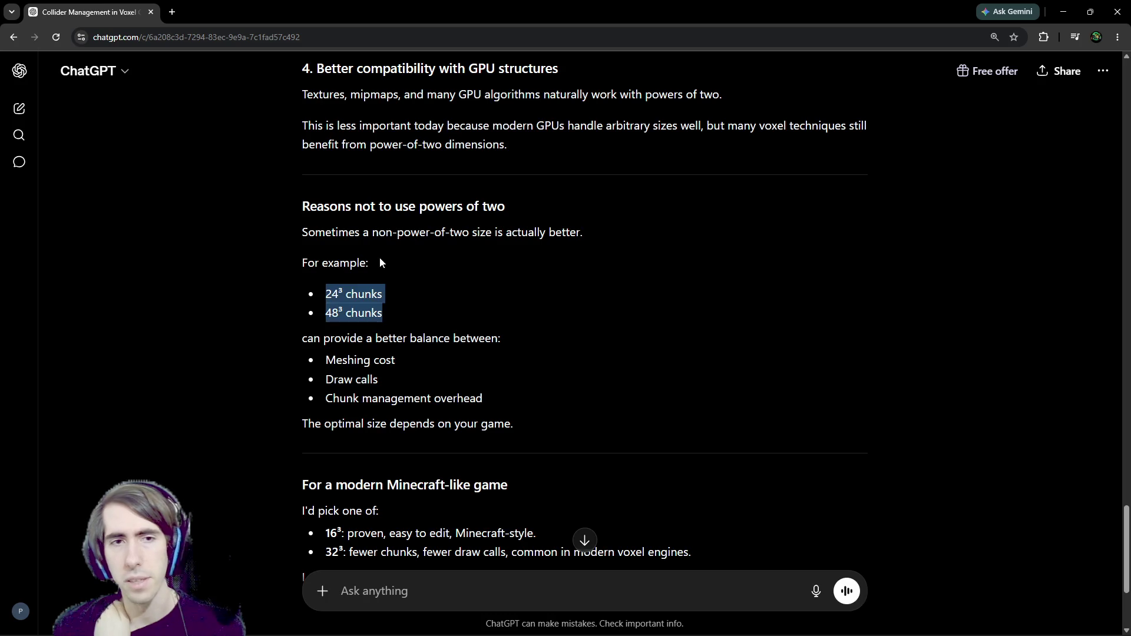
{"action": "left_click", "coordinate": [401, 298]}
{"action": "scroll", "coordinate": [399, 299], "scroll_direction": "down", "scroll_amount": 1}
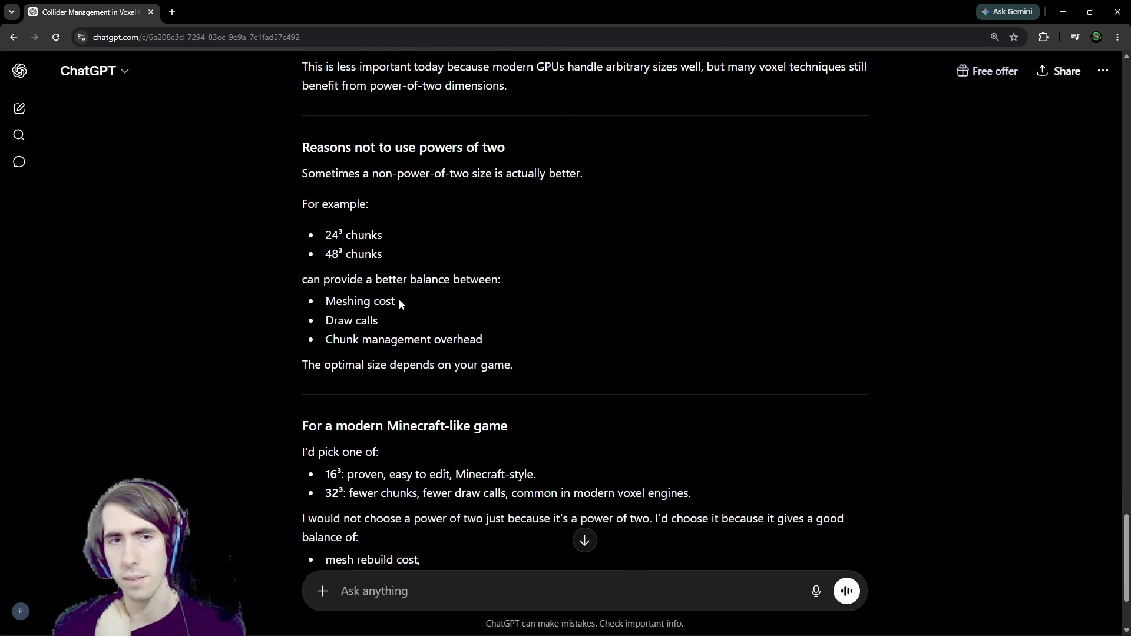
{"action": "scroll", "coordinate": [398, 299], "scroll_direction": "down", "scroll_amount": 1}
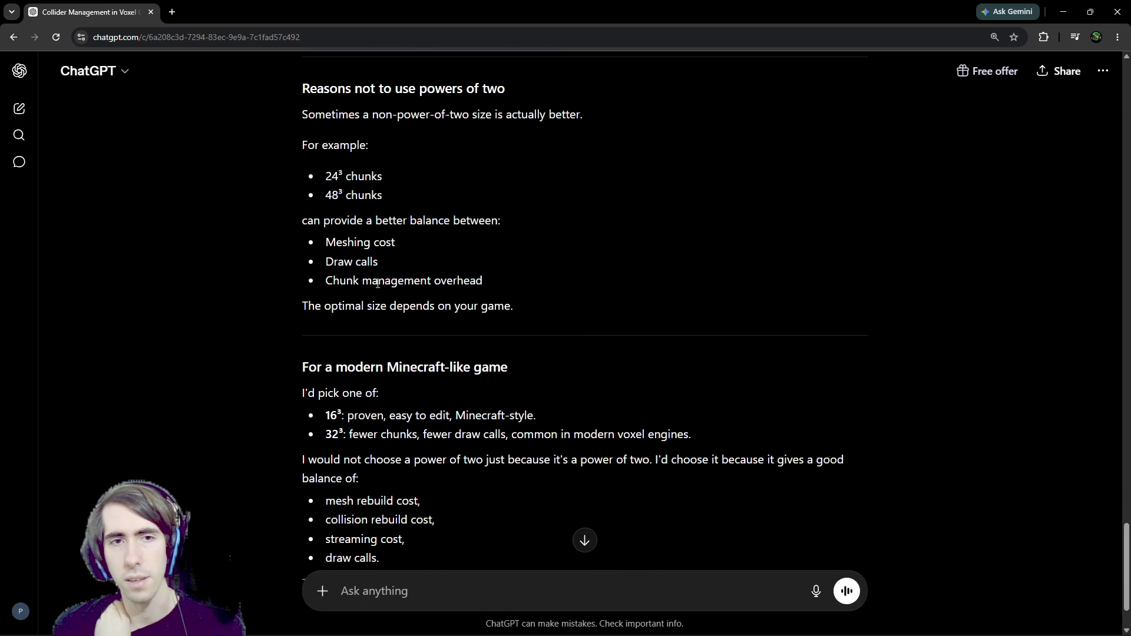
{"action": "mouse_move", "coordinate": [404, 287]}
{"action": "left_mouse_down"}
{"action": "mouse_move", "coordinate": [325, 239]}
{"action": "mouse_move", "coordinate": [363, 265]}
{"action": "mouse_move", "coordinate": [527, 287]}
{"action": "left_mouse_up"}
{"action": "left_click", "coordinate": [527, 286]}
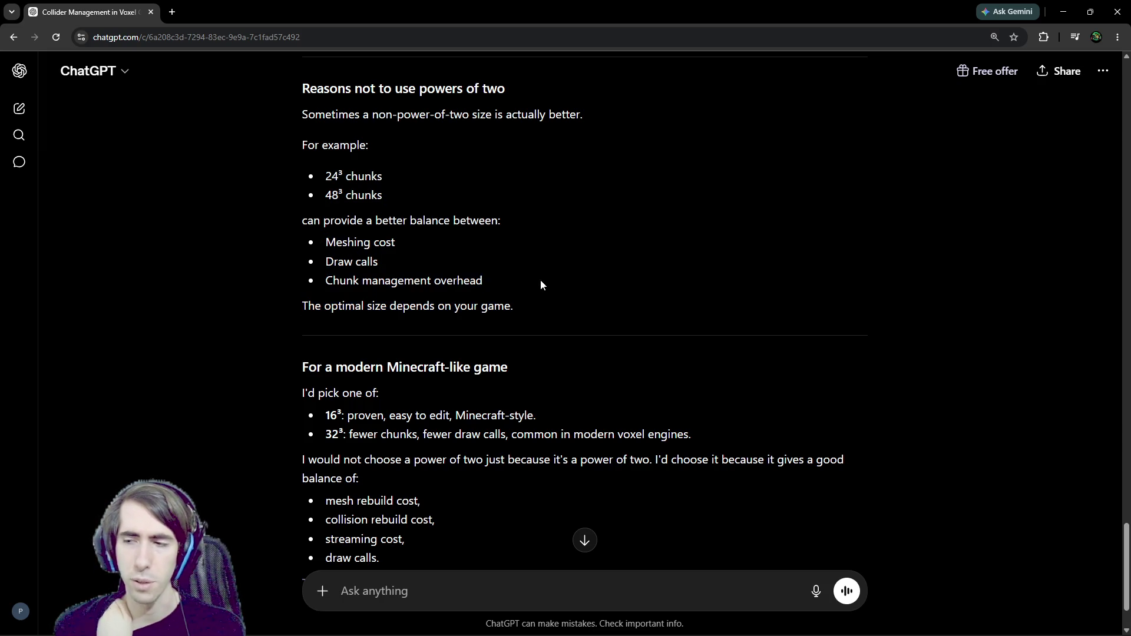
{"action": "scroll", "coordinate": [538, 283], "scroll_direction": "up", "scroll_amount": 4}
{"action": "scroll", "coordinate": [535, 295], "scroll_direction": "up", "scroll_amount": 3}
{"action": "left_click_drag", "start_coordinate": [530, 363], "coordinate": [471, 258]}
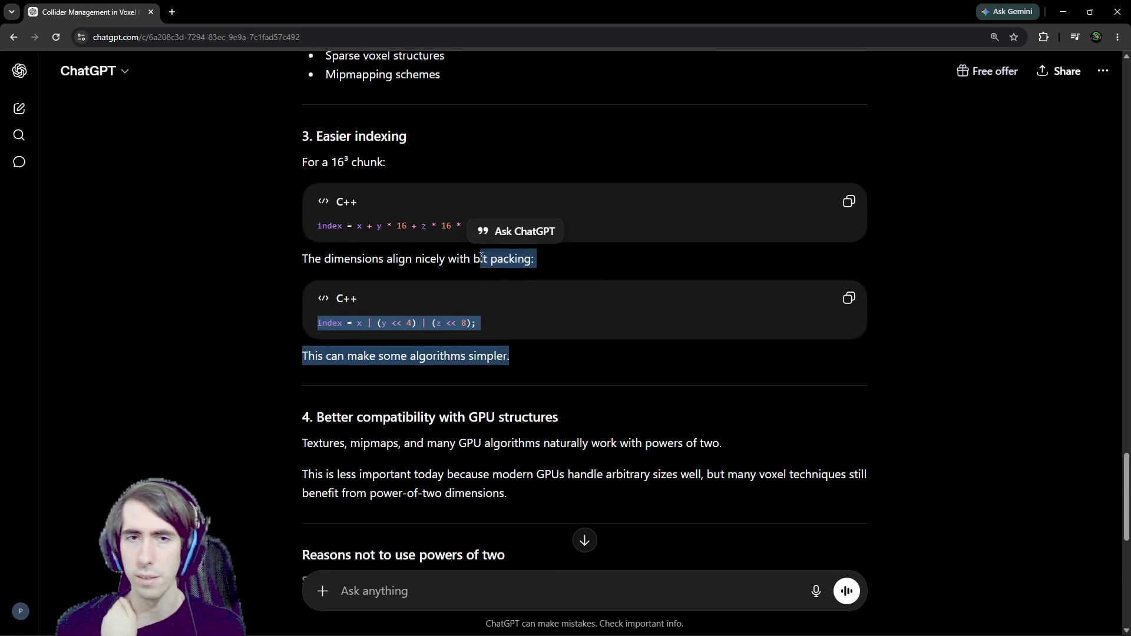
{"action": "scroll", "coordinate": [478, 264], "scroll_direction": "down", "scroll_amount": 4}
{"action": "scroll", "coordinate": [479, 264], "scroll_direction": "down", "scroll_amount": 4}
{"action": "scroll", "coordinate": [476, 270], "scroll_direction": "up", "scroll_amount": 2}
{"action": "scroll", "coordinate": [476, 270], "scroll_direction": "down", "scroll_amount": 2}
{"action": "scroll", "coordinate": [406, 244], "scroll_direction": "up", "scroll_amount": 2}
{"action": "left_click_drag", "start_coordinate": [321, 201], "coordinate": [440, 288]}
{"action": "left_click", "coordinate": [440, 288]}
{"action": "left_click_drag", "start_coordinate": [362, 310], "coordinate": [483, 310]}
{"action": "left_click", "coordinate": [440, 310]}
{"action": "scroll", "coordinate": [309, 309], "scroll_direction": "down", "scroll_amount": 2}
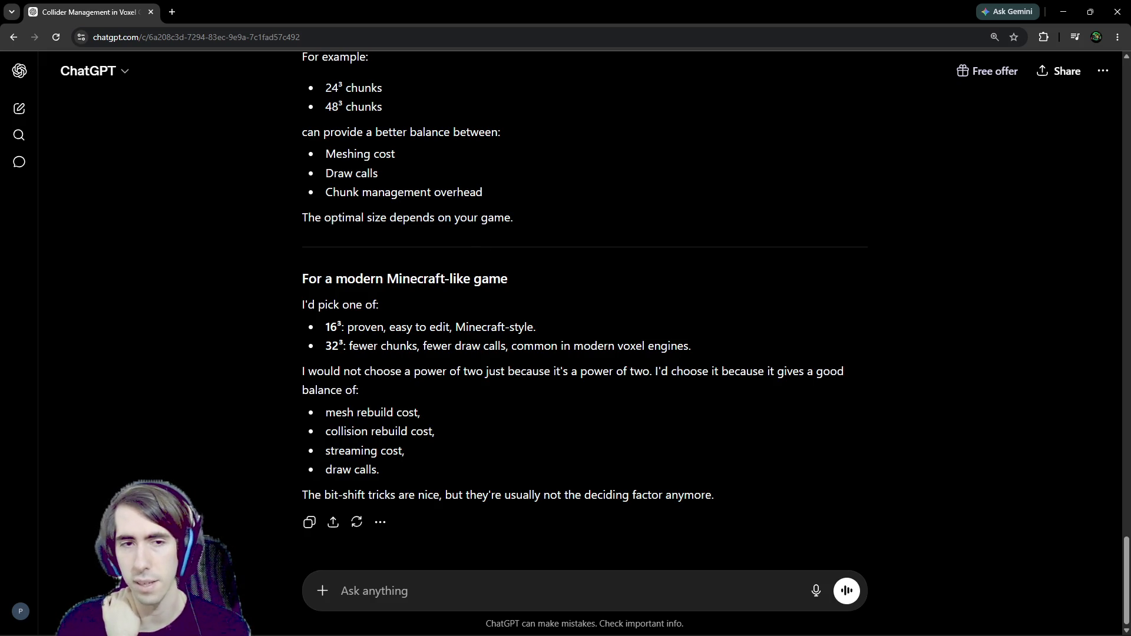
{"action": "left_click_drag", "start_coordinate": [437, 453], "coordinate": [319, 414]}
{"action": "left_click", "coordinate": [383, 448]}
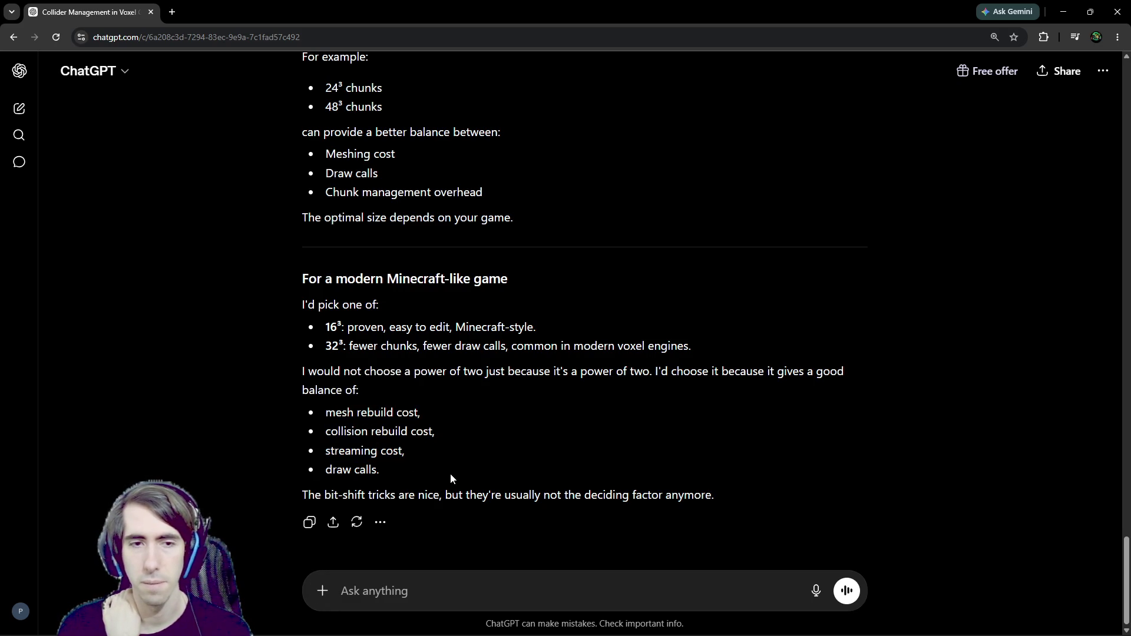